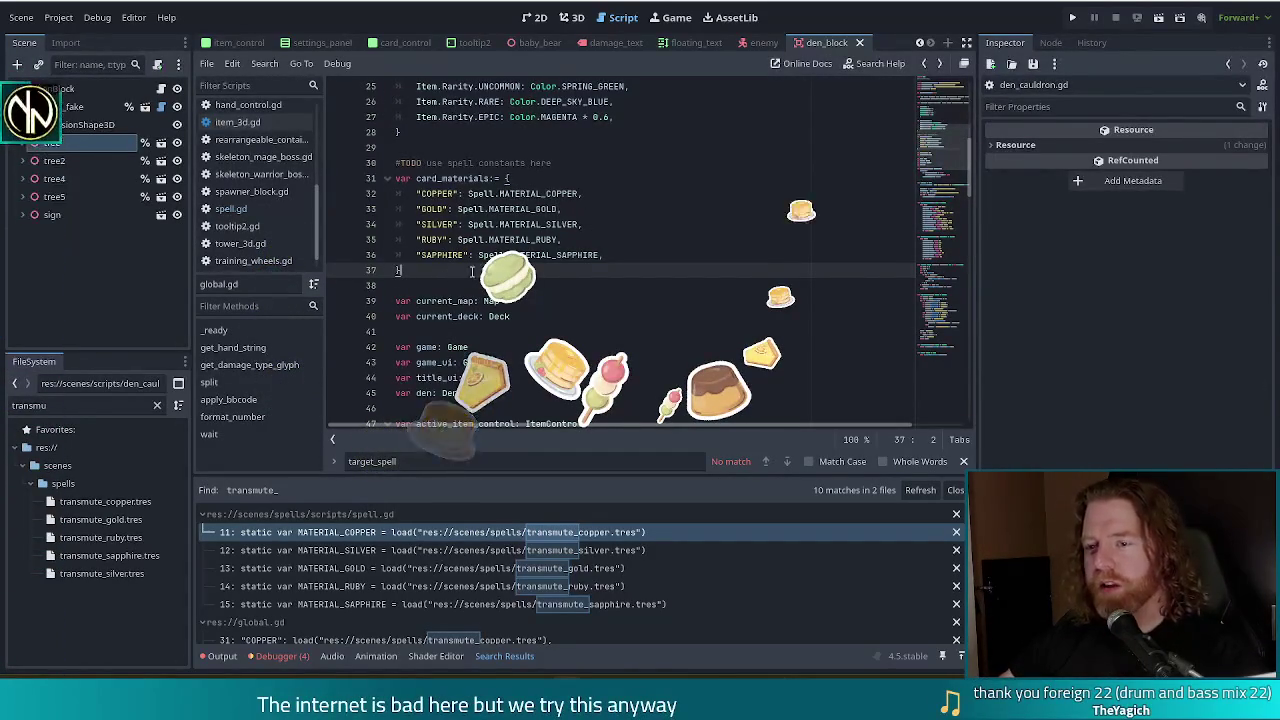
Step: Start a var card_runes:= { dictionary below card_materials and open its first quoted key
{"action": "key", "text": "Return"}
{"action": "key", "text": "Return"}
{"action": "type", "text": "var card_runes"}
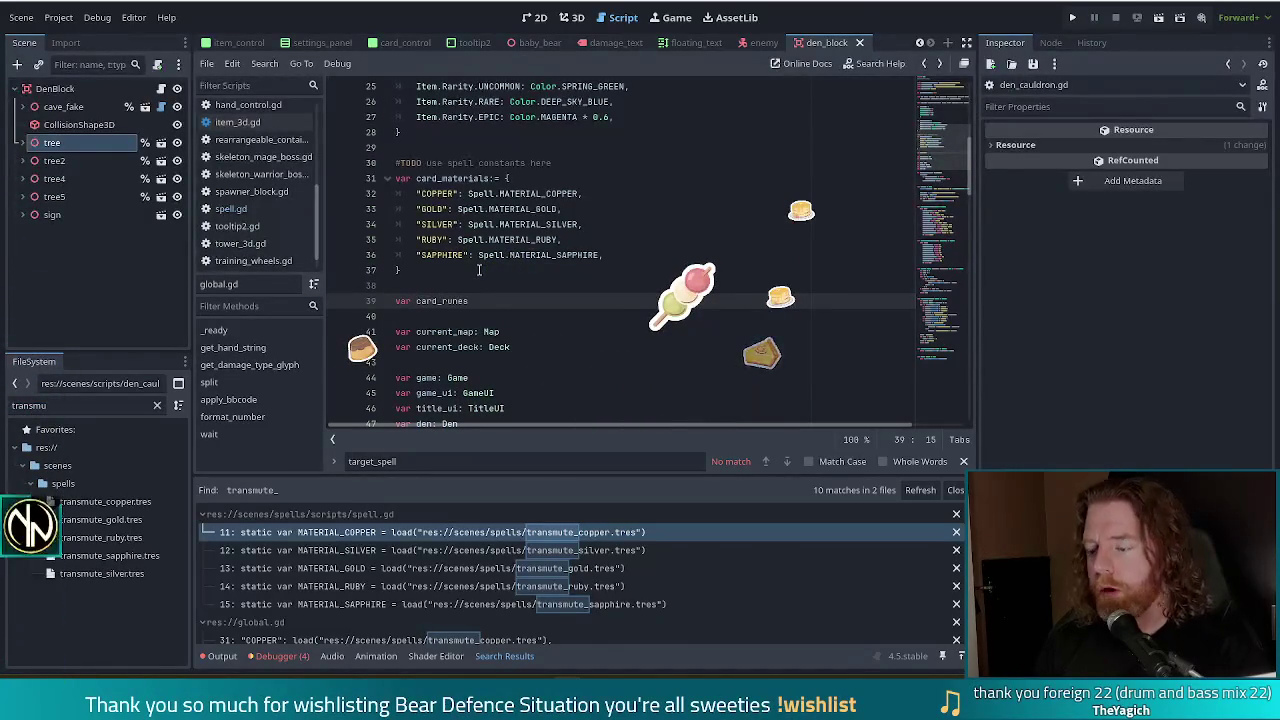
{"action": "type", "text": ":= {"}
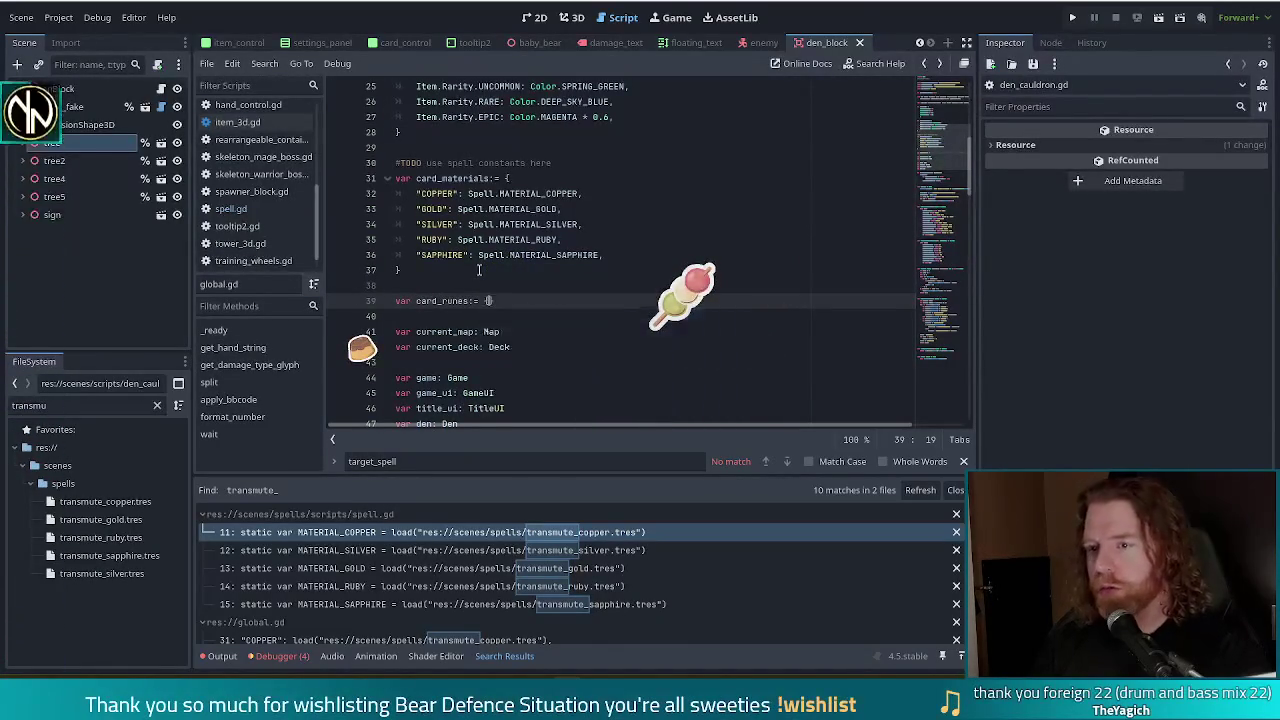
{"action": "key", "text": "Return"}
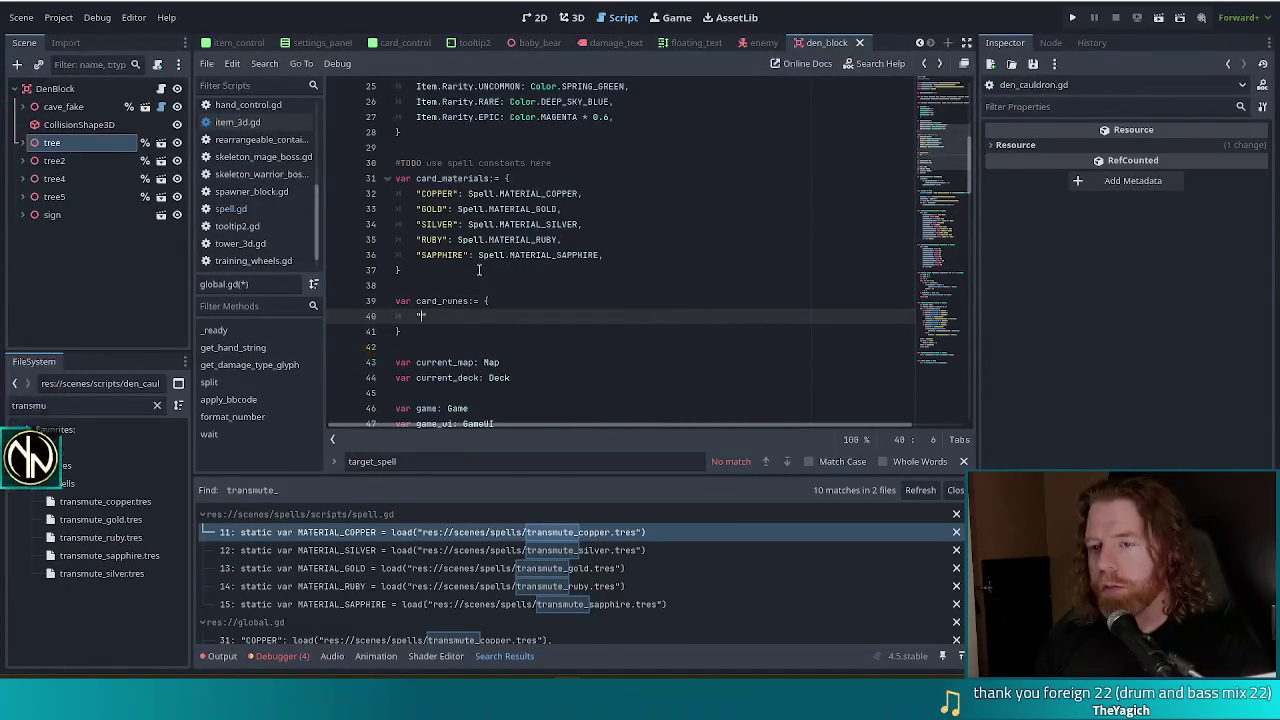
{"action": "type", "text": "\""}
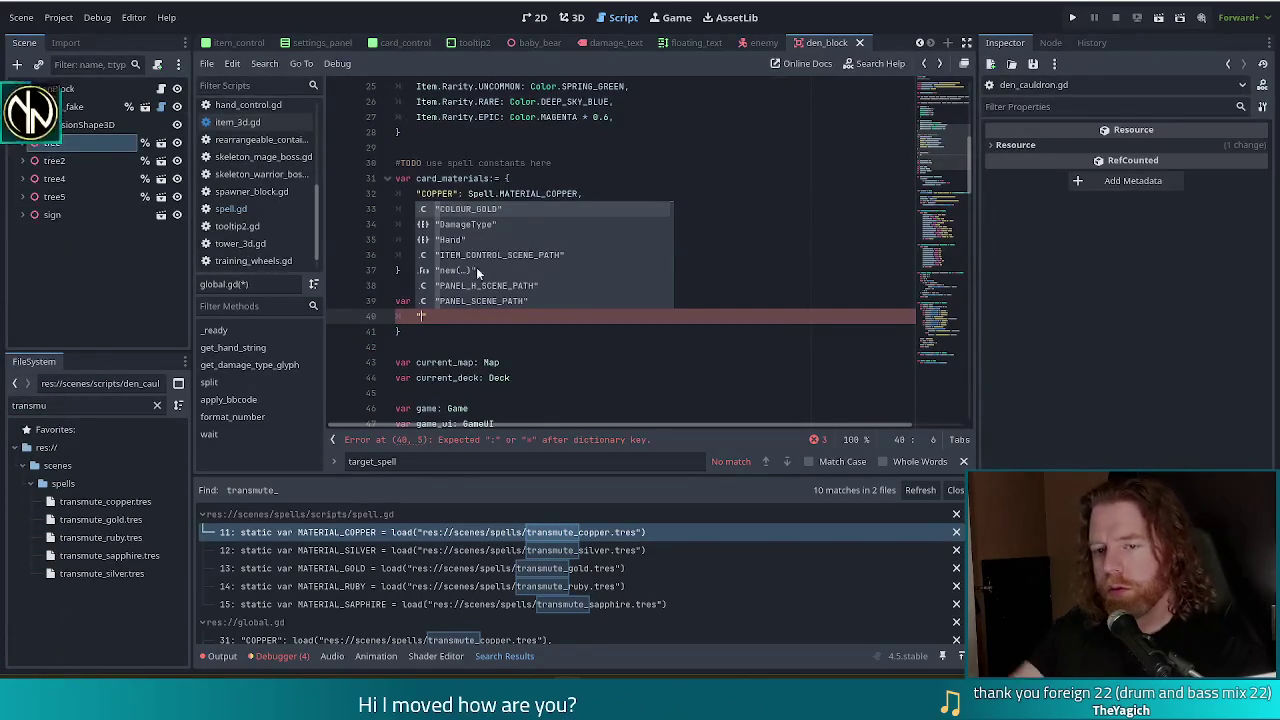
Step: Filter the FileSystem dock with 'inscri' to list the inscribe spell files
{"action": "double_click", "coordinate": [8, 405]}
{"action": "type", "text": "inscri"}
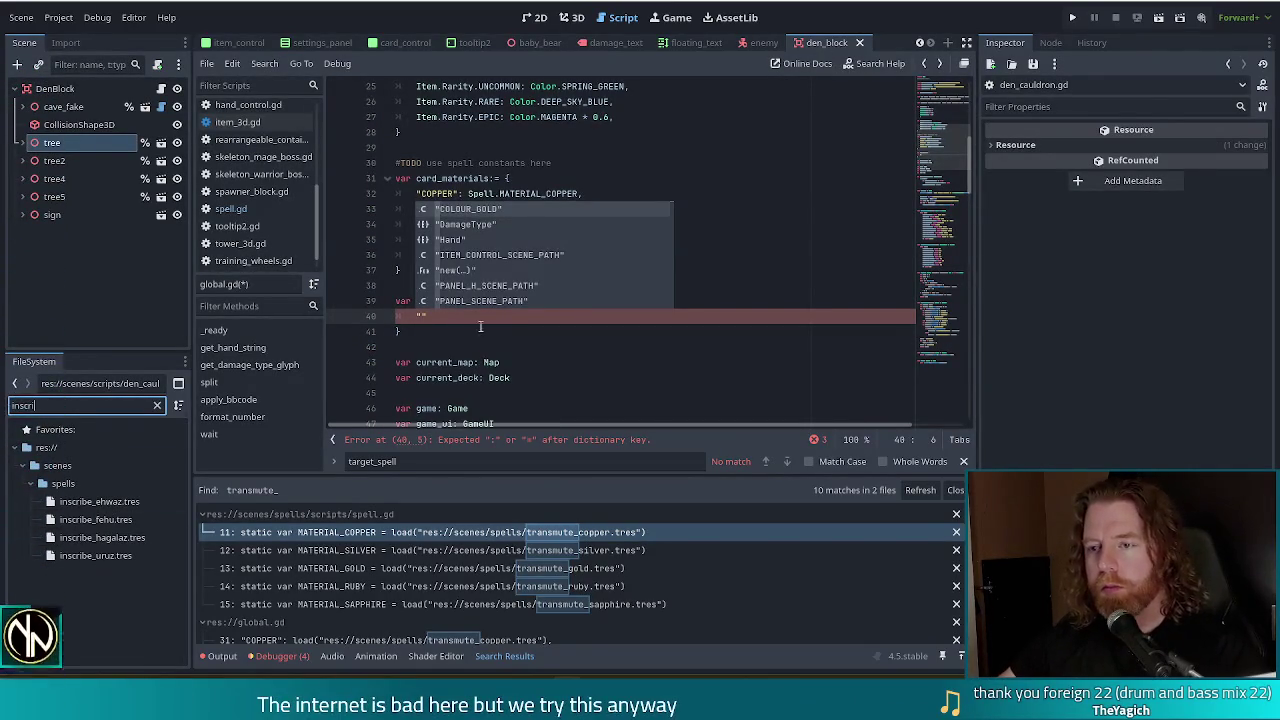
{"action": "left_click", "coordinate": [422, 316]}
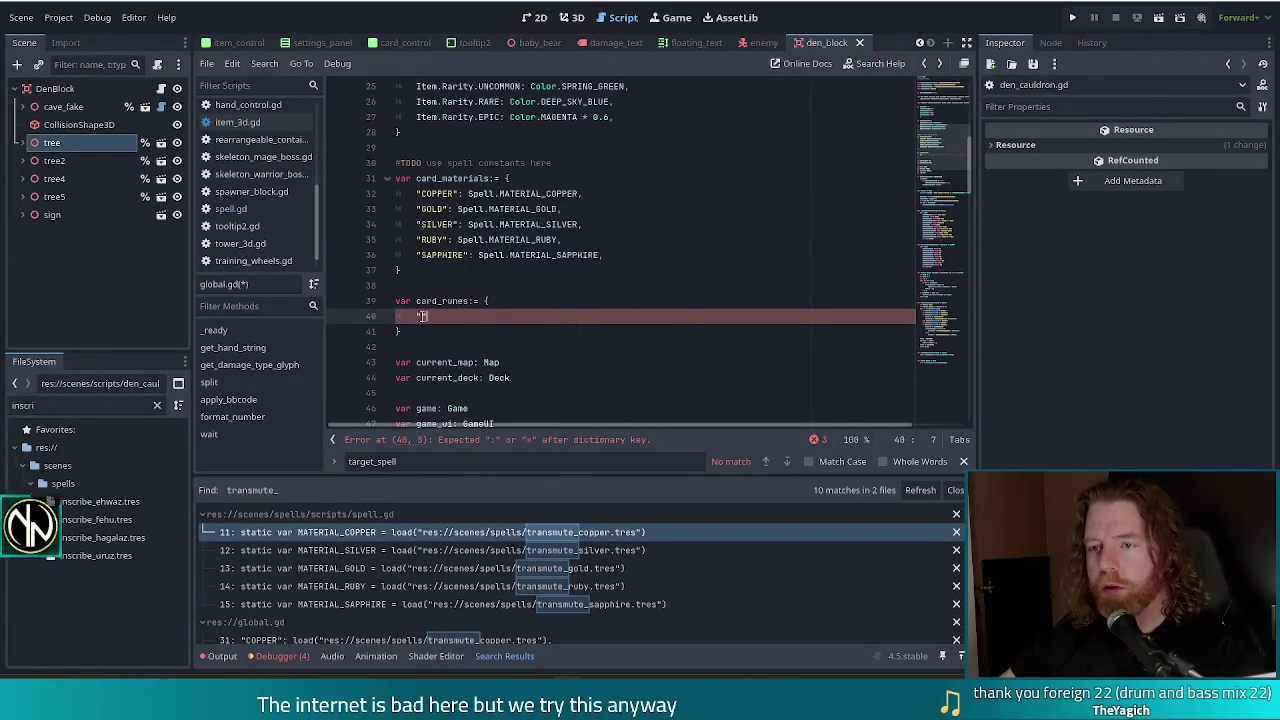
Step: Complete the first entry as "EHWAZ": Spell.RUNE_EHWAZ, using autocomplete
{"action": "type", "text": "EHWAZ"}
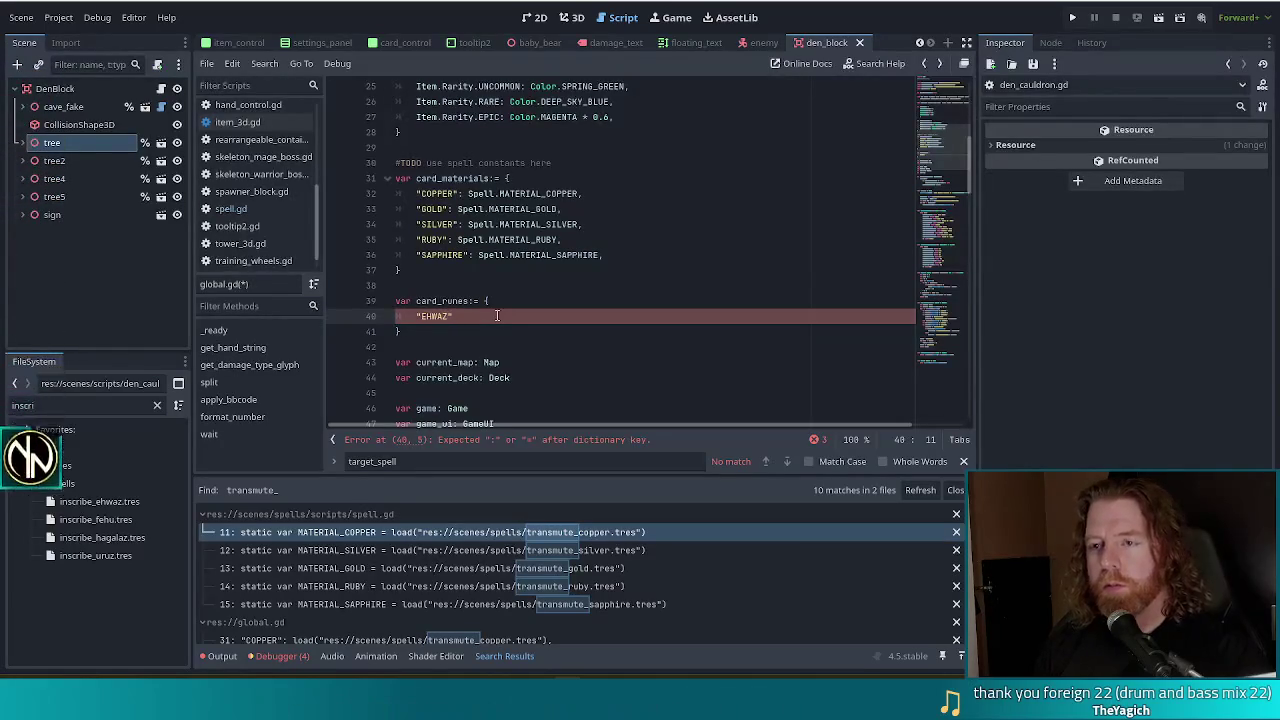
{"action": "type", "text": "\": Spell."}
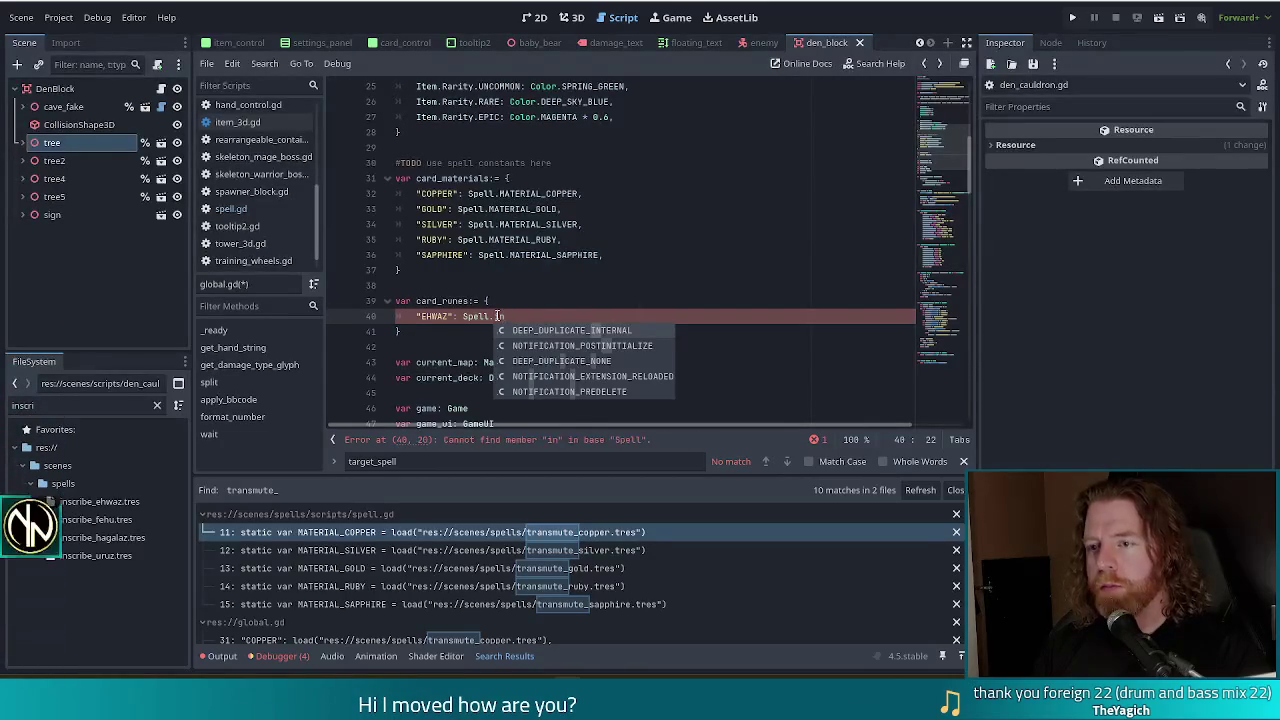
{"action": "type", "text": "run"}
{"action": "key", "text": "Return"}
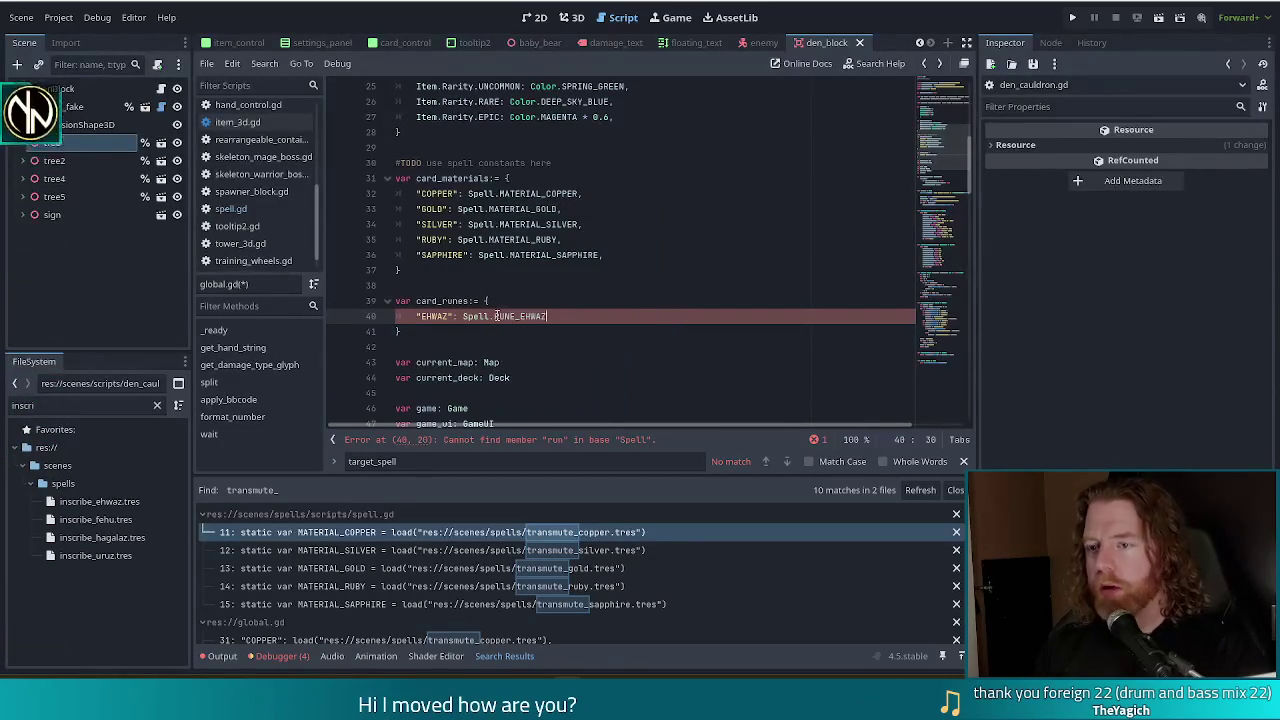
{"action": "type", "text": ","}
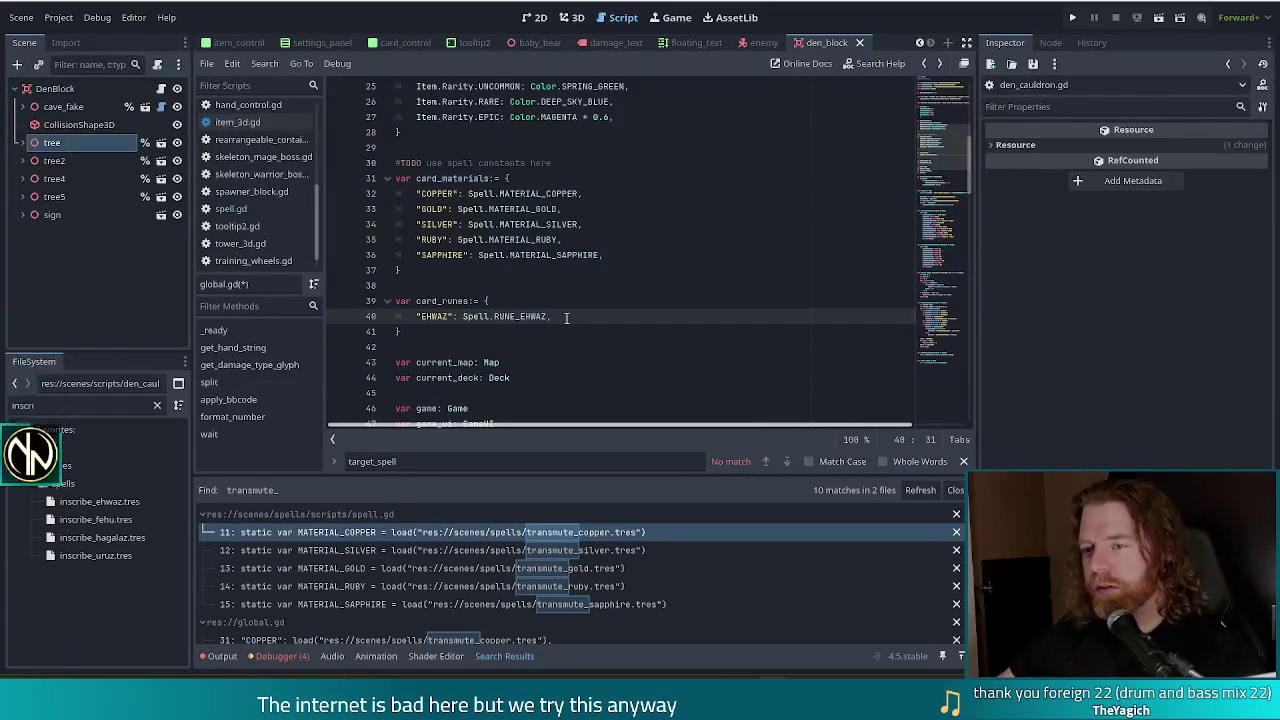
Step: Add a "FEHU": Spell.RUNE_FEHU, entry to card_runes and start a third quoted key
{"action": "key", "text": "Return"}
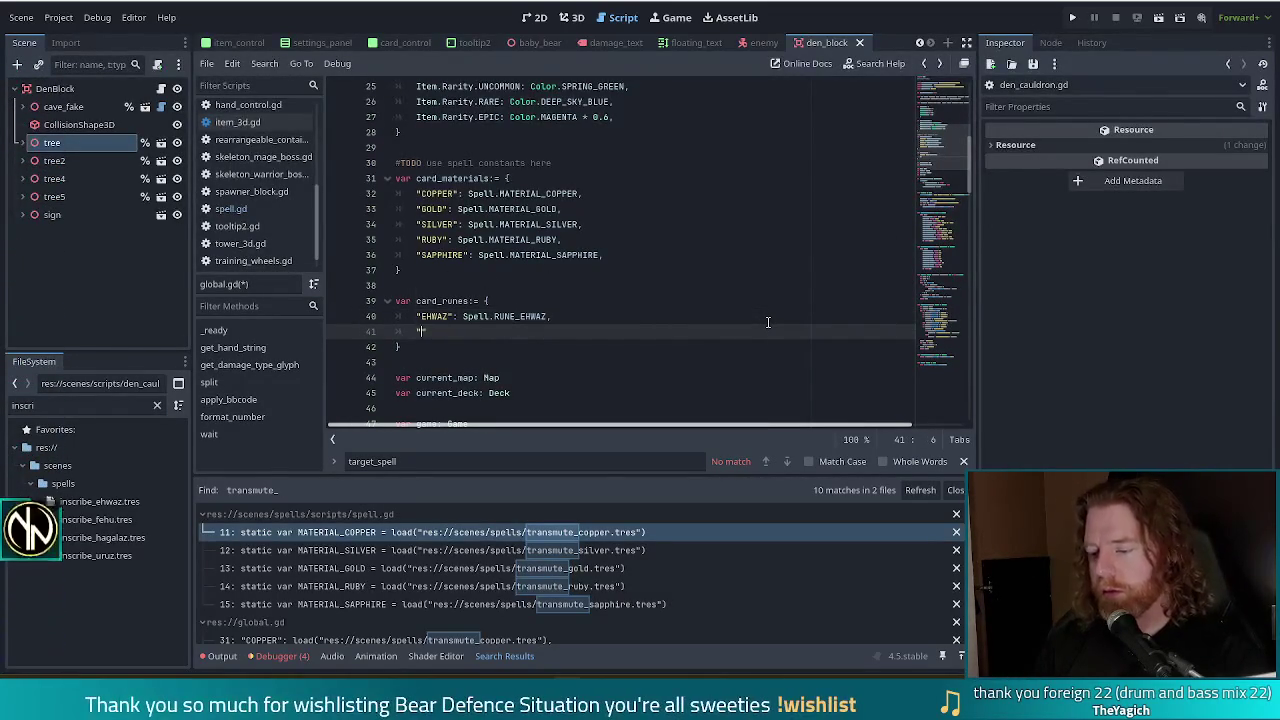
{"action": "type", "text": "\"FEHU\": "}
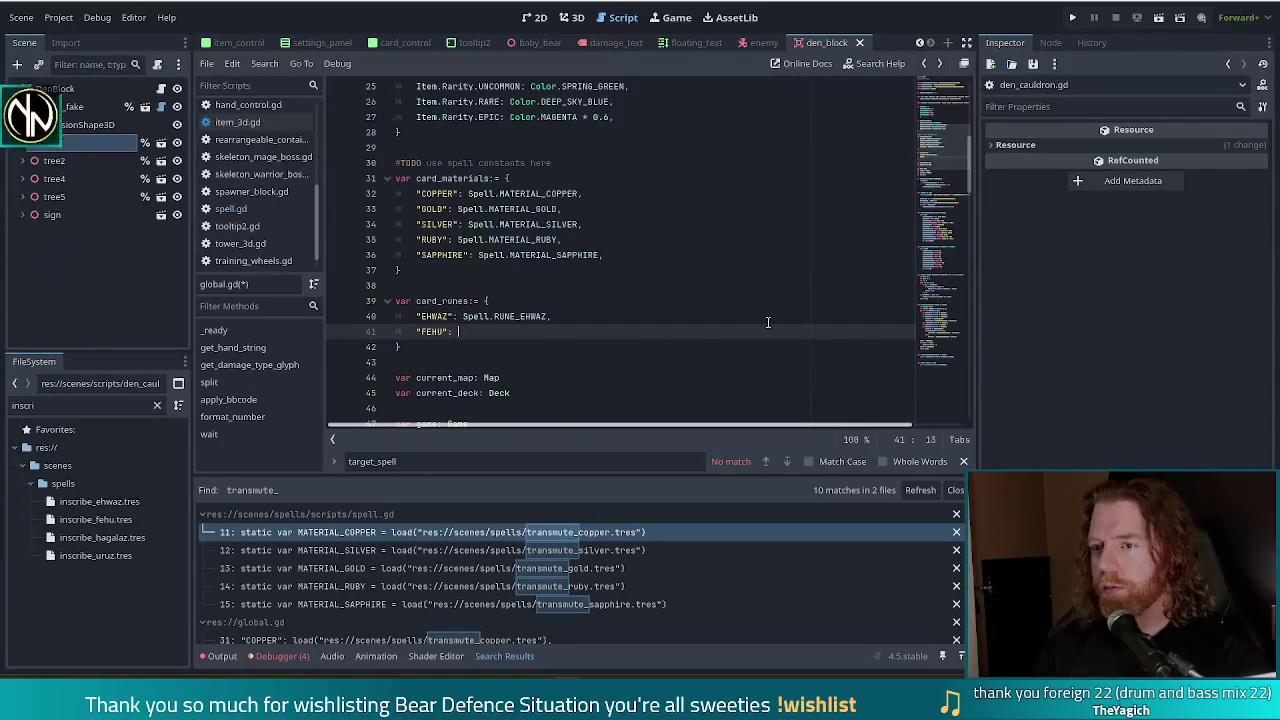
{"action": "type", "text": "Spell.RUN"}
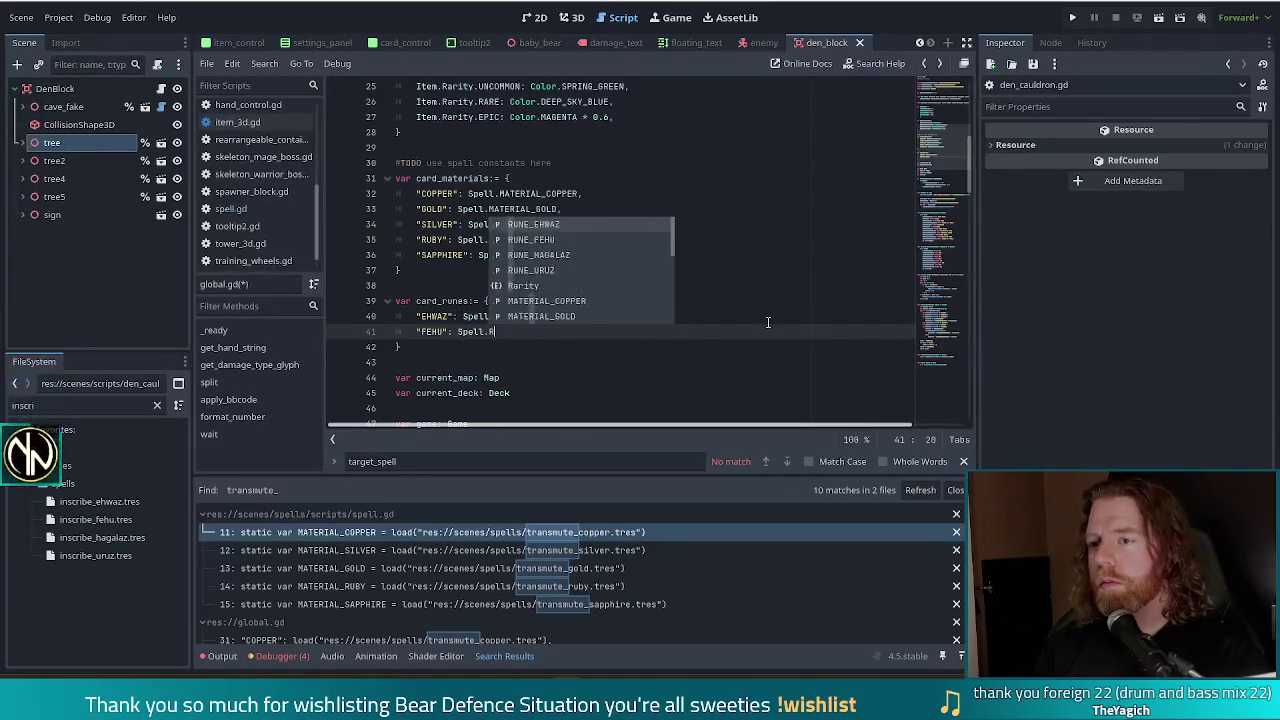
{"action": "key", "text": "Down"}
{"action": "key", "text": "Return"}
{"action": "type", "text": ","}
{"action": "key", "text": "Return"}
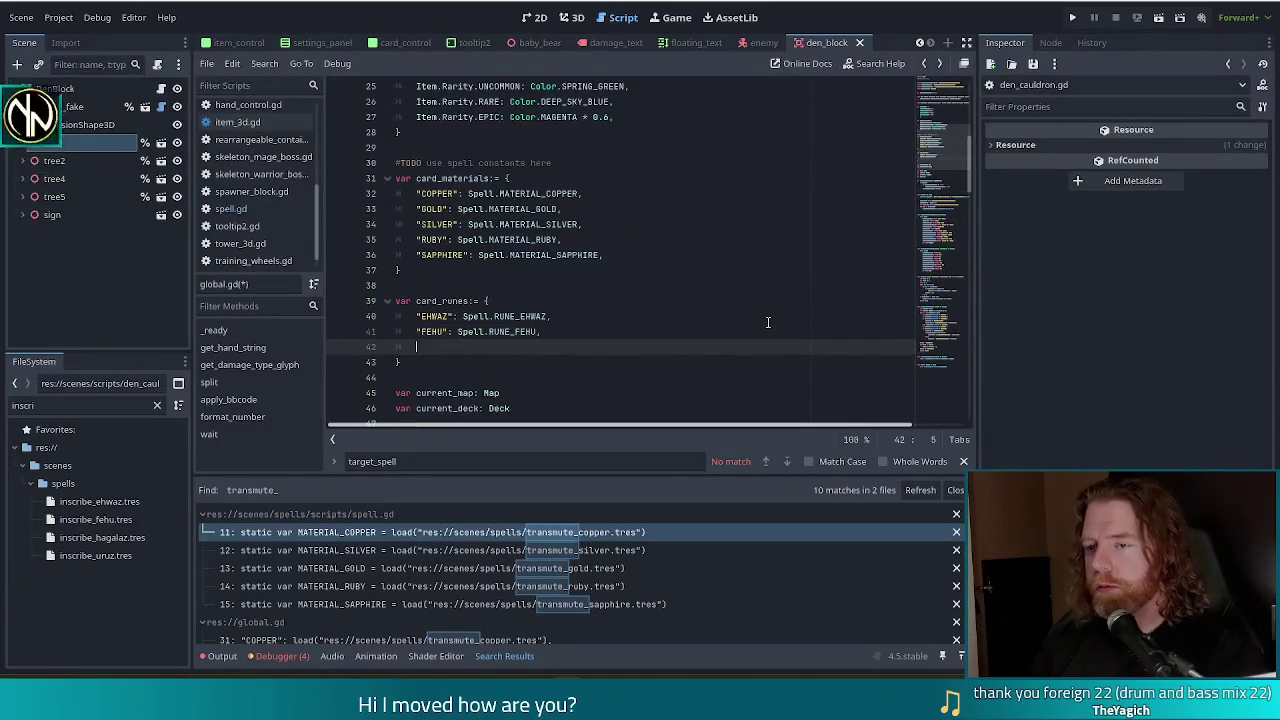
{"action": "type", "text": "\""}
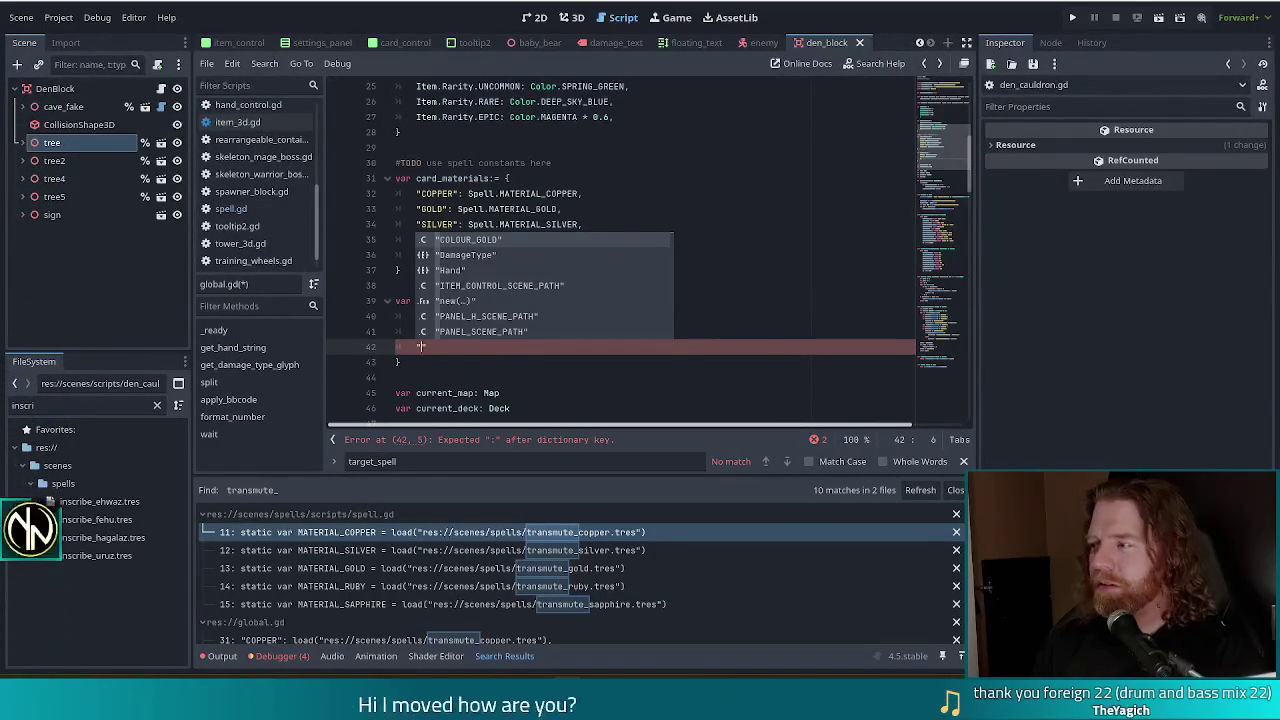
Step: Fill line 42 with "HAGALAZ": Spell.RUNE_HAGALAZ, and start a fourth entry line
{"action": "left_click", "coordinate": [450, 349]}
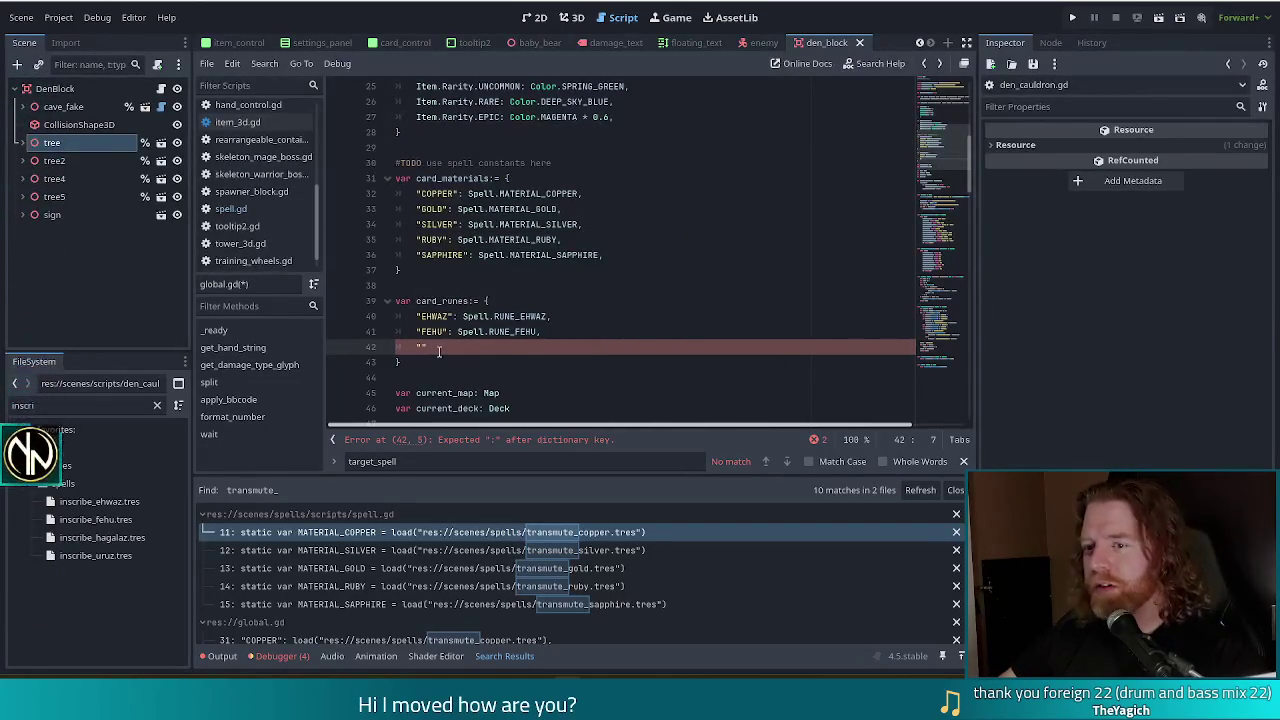
{"action": "key", "text": "Left"}
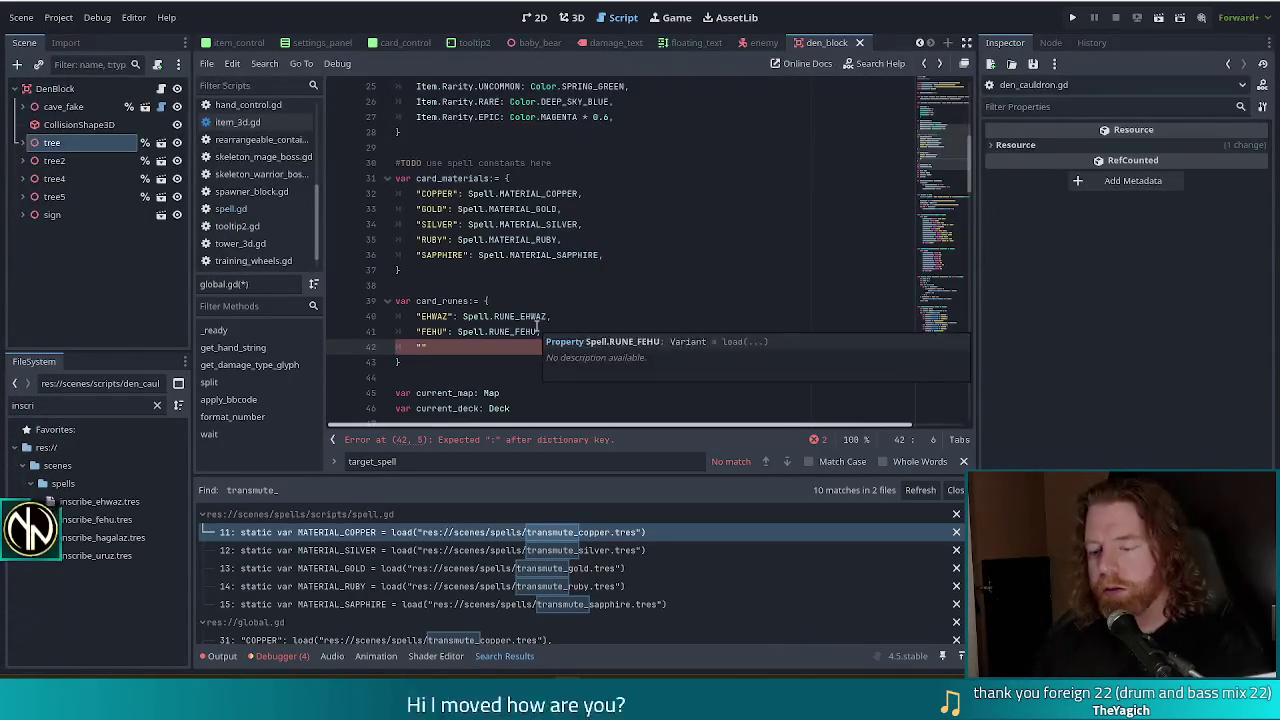
{"action": "type", "text": "HAGALAZ"}
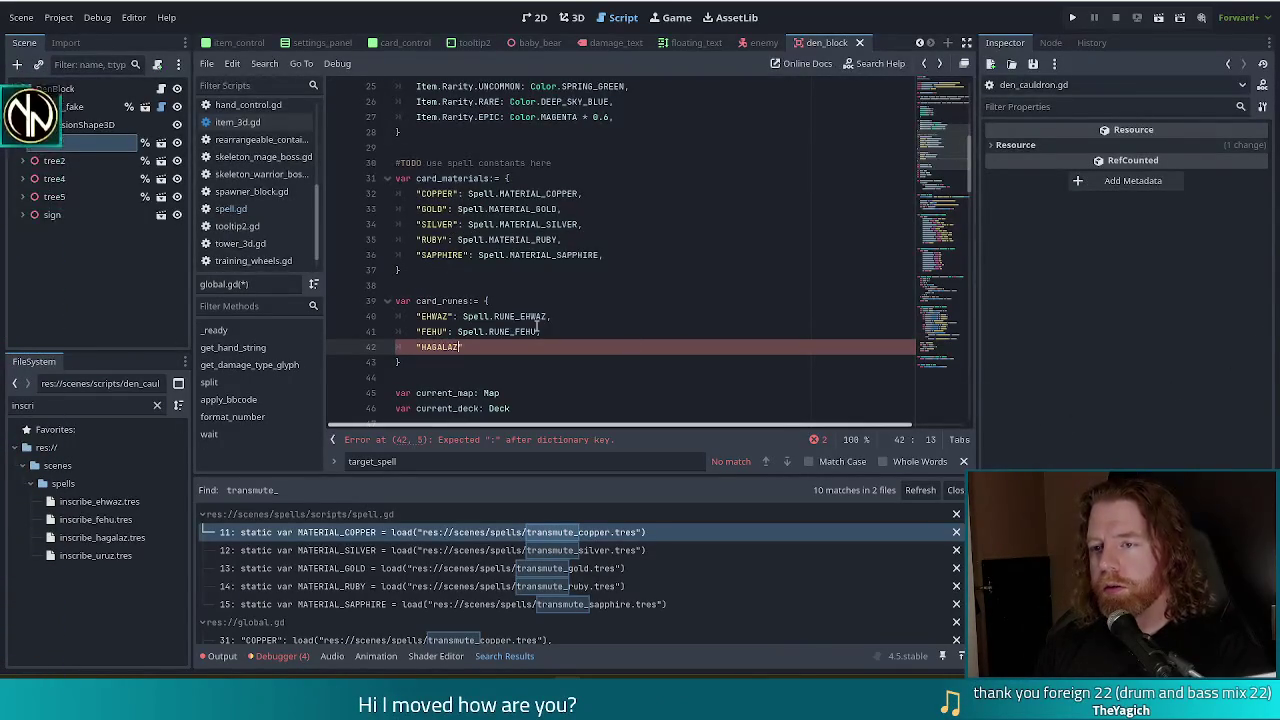
{"action": "type", "text": "\": Spell.RUN"}
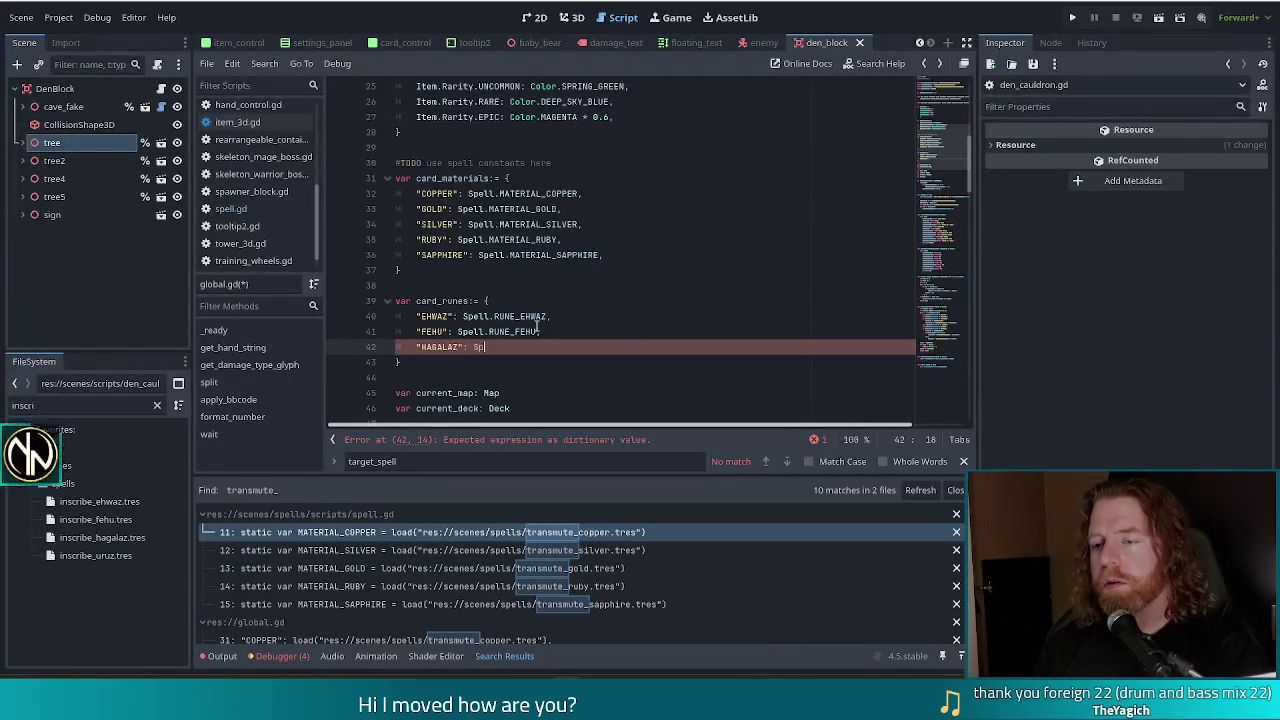
{"action": "type", "text": "E_H"}
{"action": "key", "text": "Return"}
{"action": "type", "text": ","}
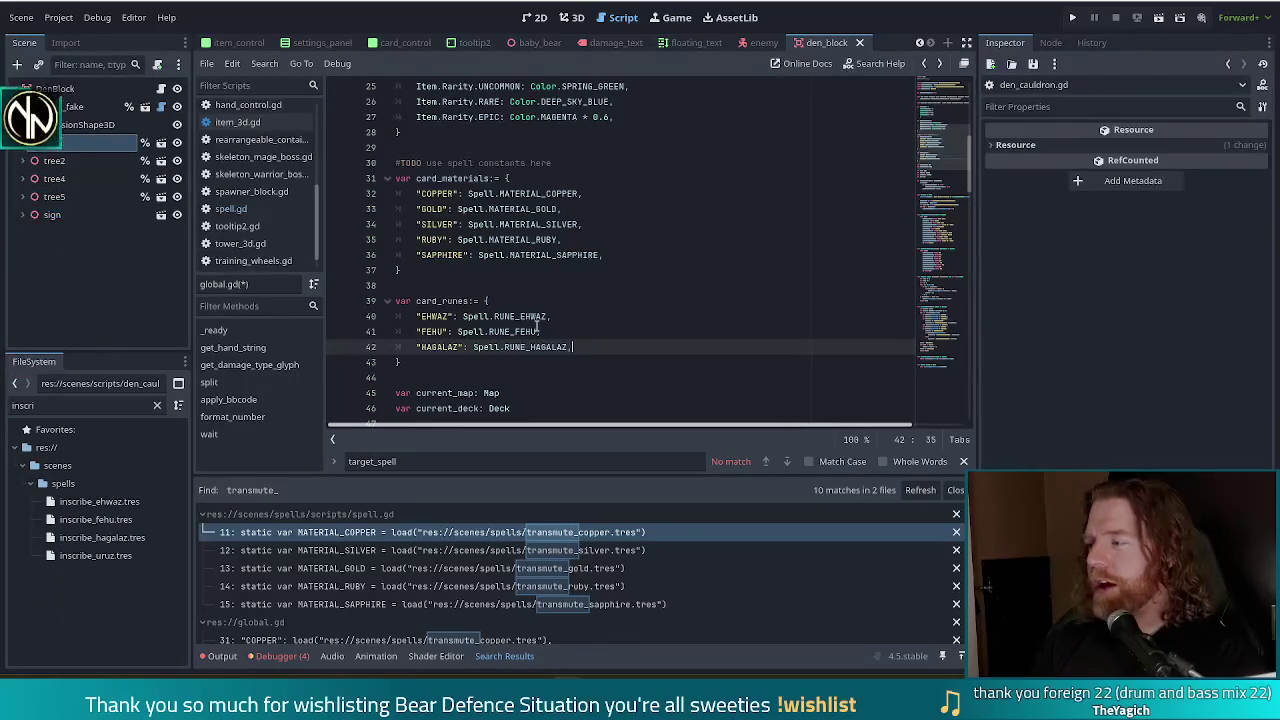
{"action": "key", "text": "Return"}
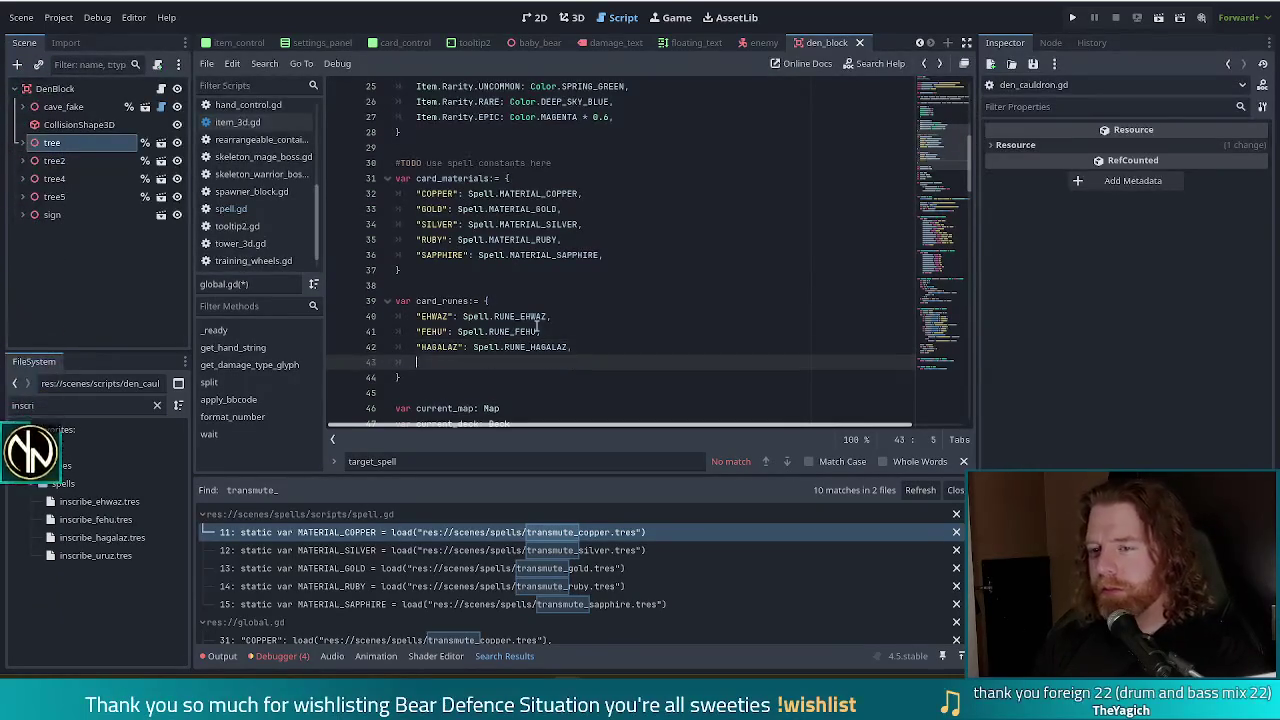
Step: Add "URUZ": Spell.RUNE_URUZ, as the fourth card_runes entry, fixing the 'SPell' typo
{"action": "type", "text": "\""}
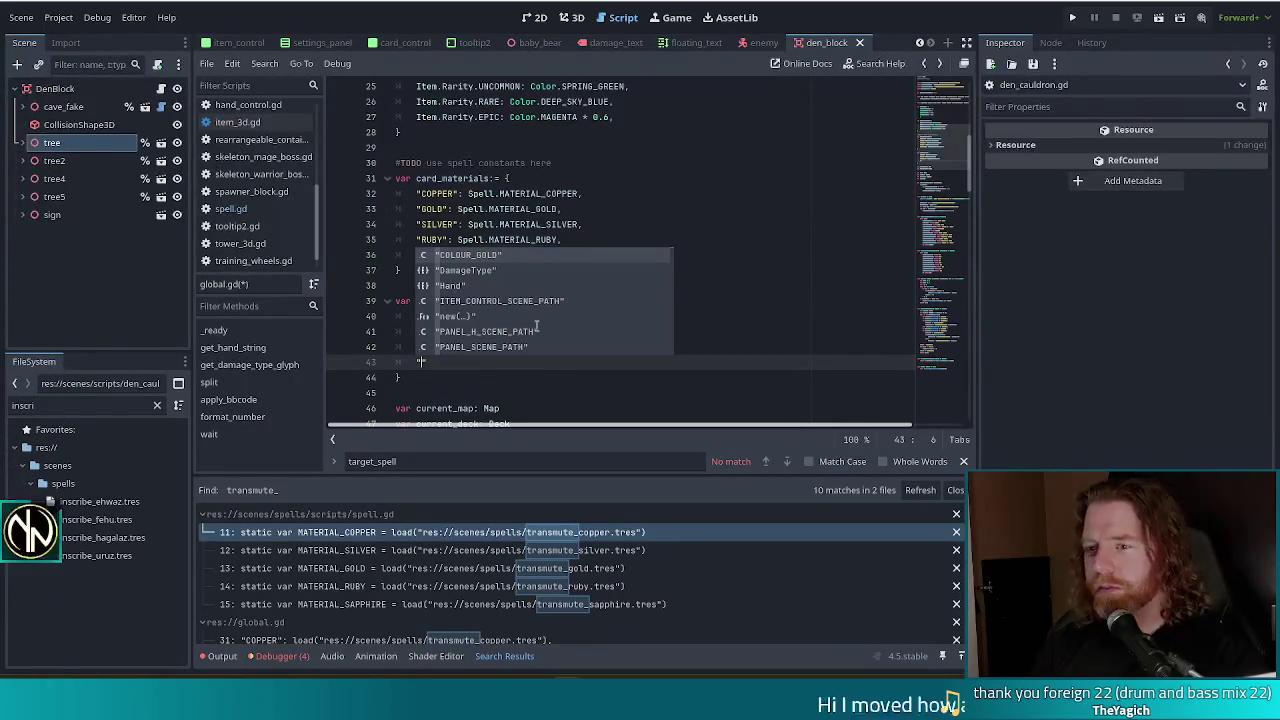
{"action": "type", "text": "URUZ"}
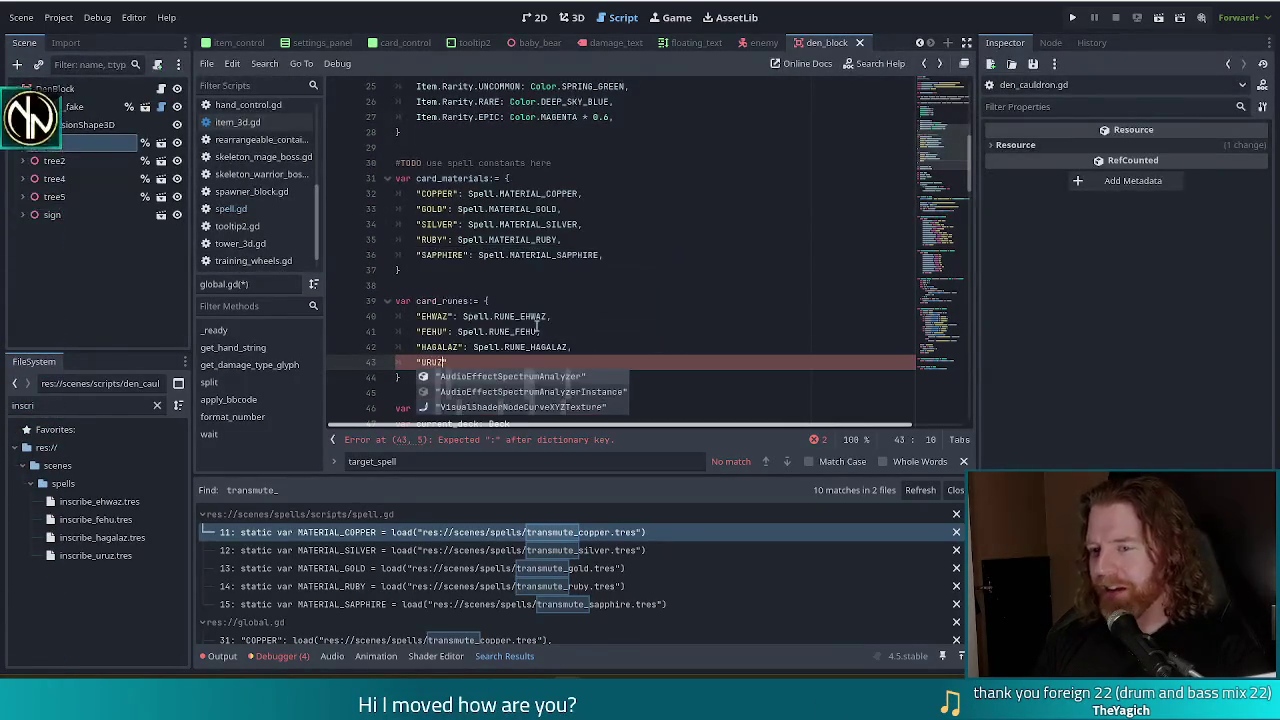
{"action": "type", "text": "\""}
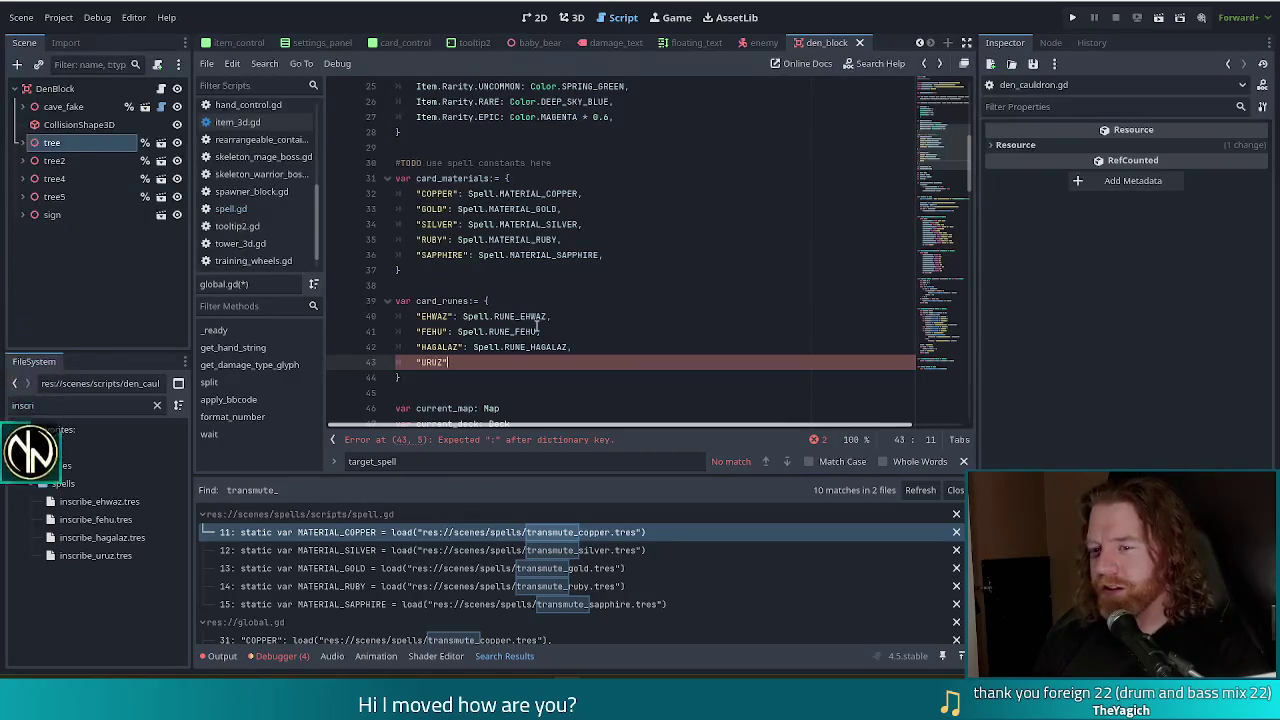
{"action": "type", "text": ": SPell"}
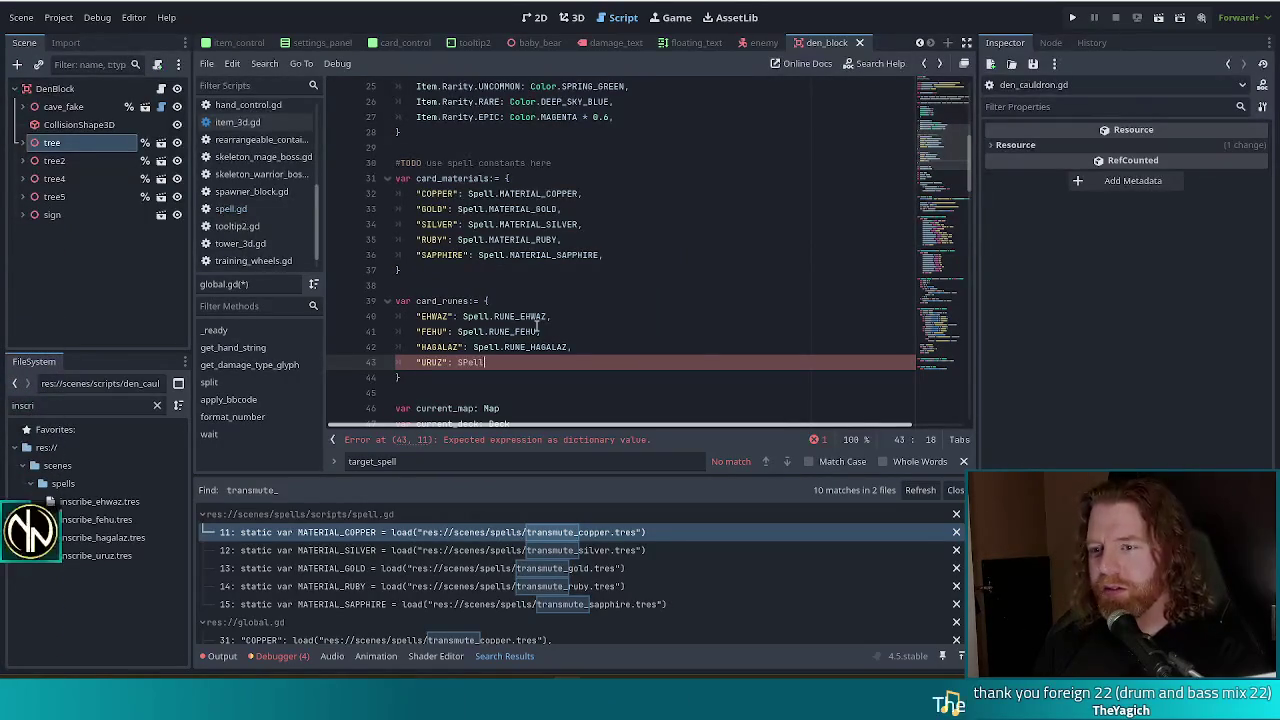
{"action": "key", "text": "Return"}
{"action": "type", "text": ".RU"}
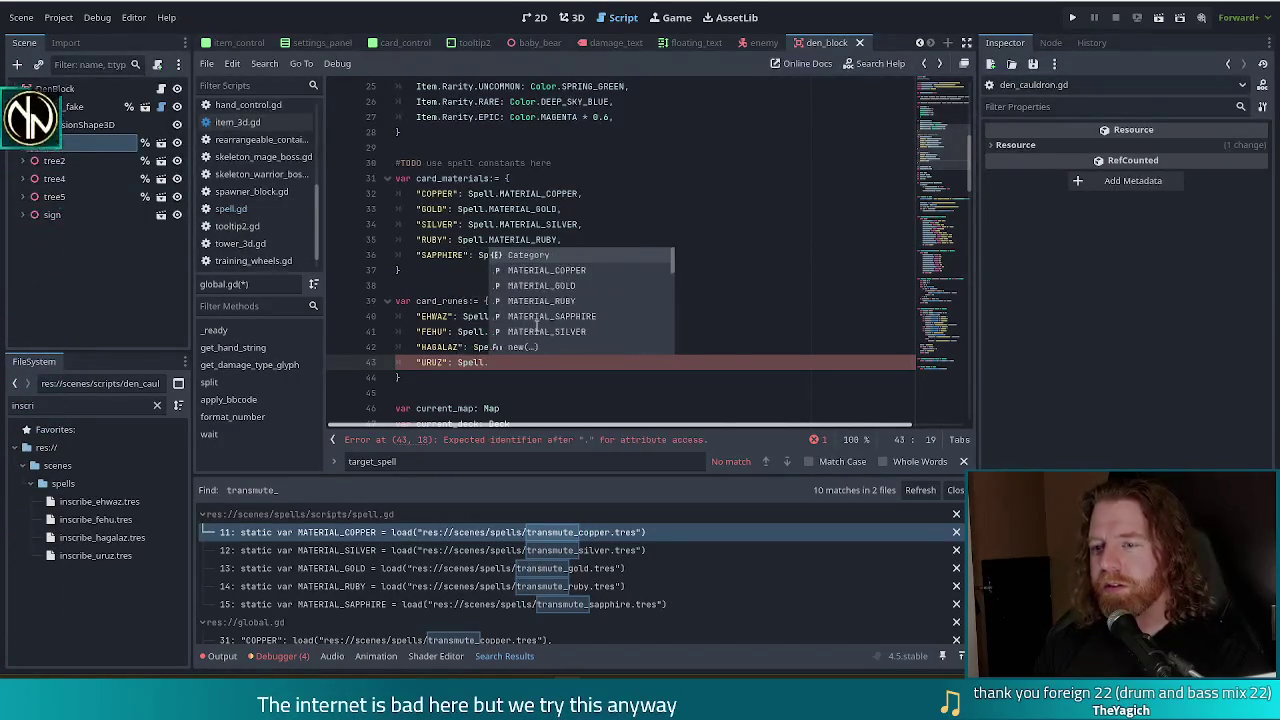
{"action": "key", "text": "Down"}
{"action": "key", "text": "Down"}
{"action": "key", "text": "Return"}
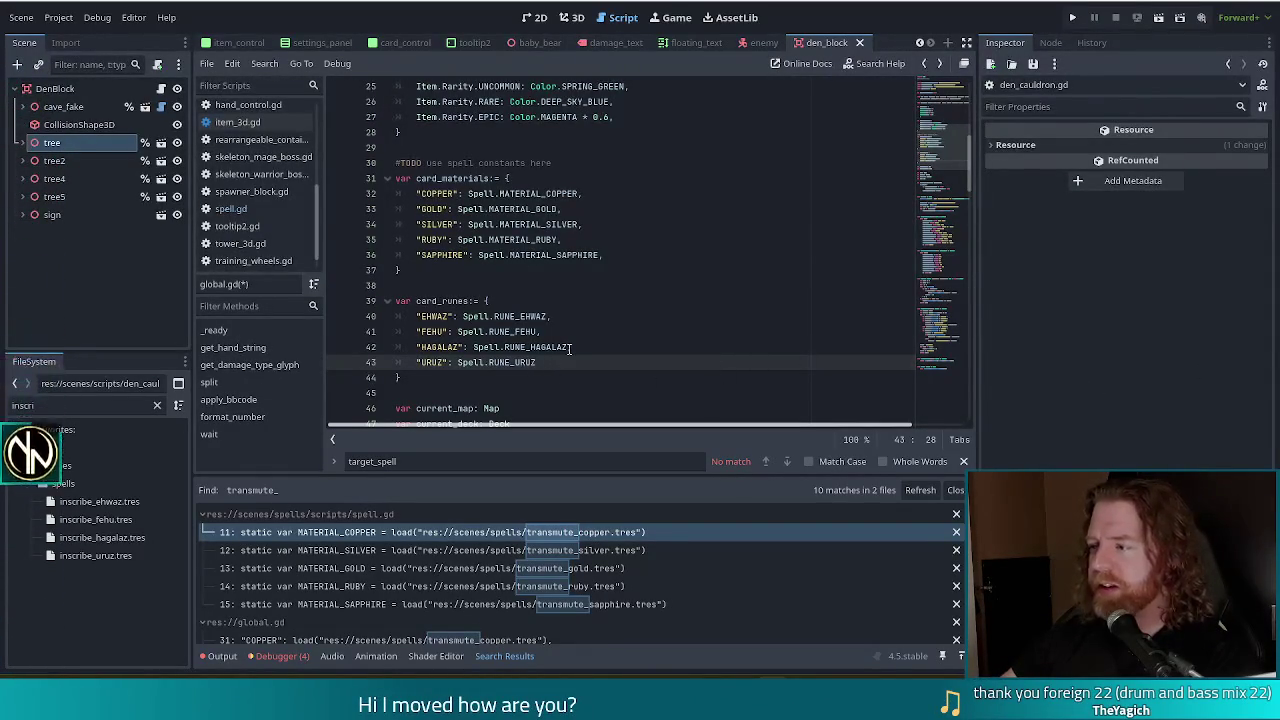
{"action": "type", "text": ","}
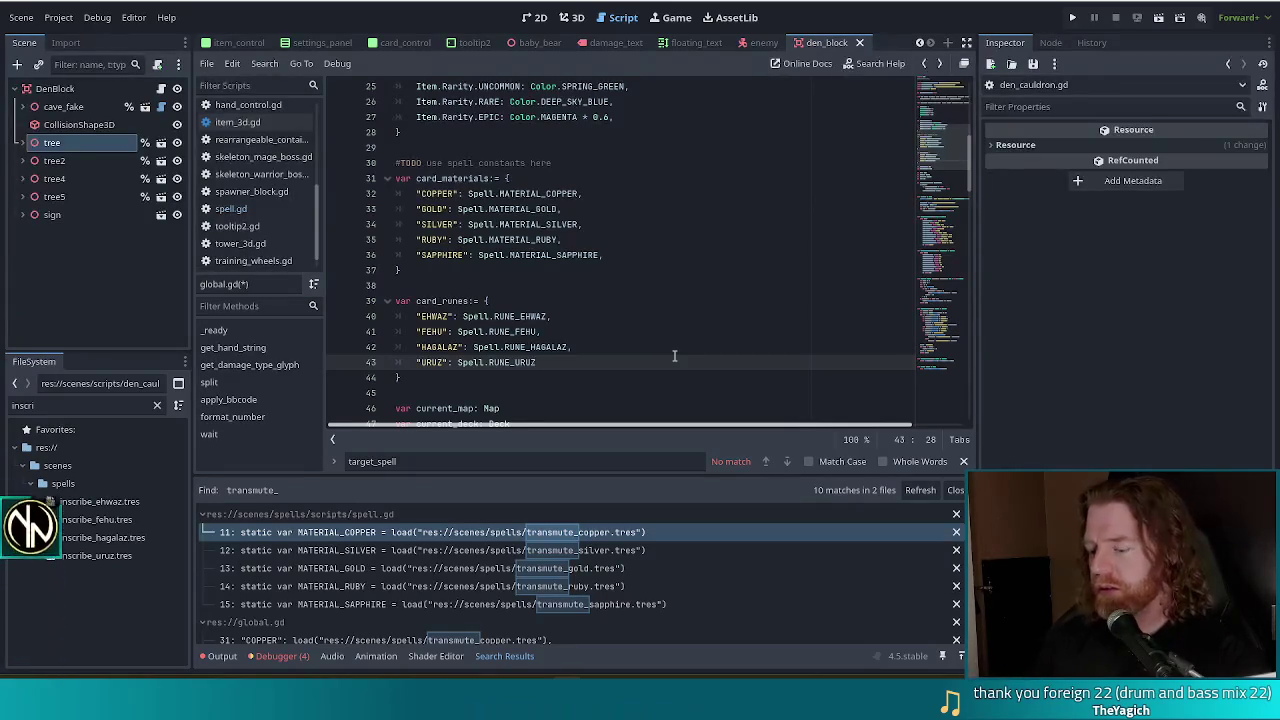
Step: Save global.gd and open spell.gd to review its rune and material constants
{"action": "key", "text": "Escape"}
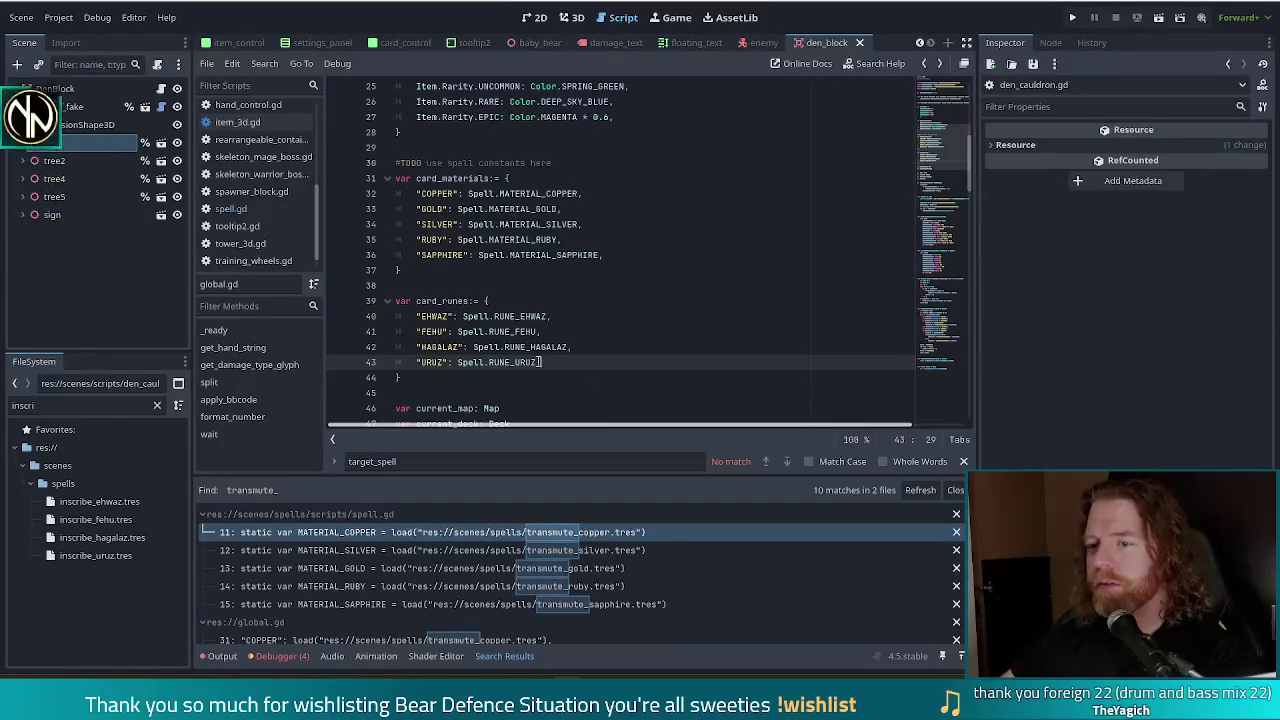
{"action": "key", "text": "ctrl+s"}
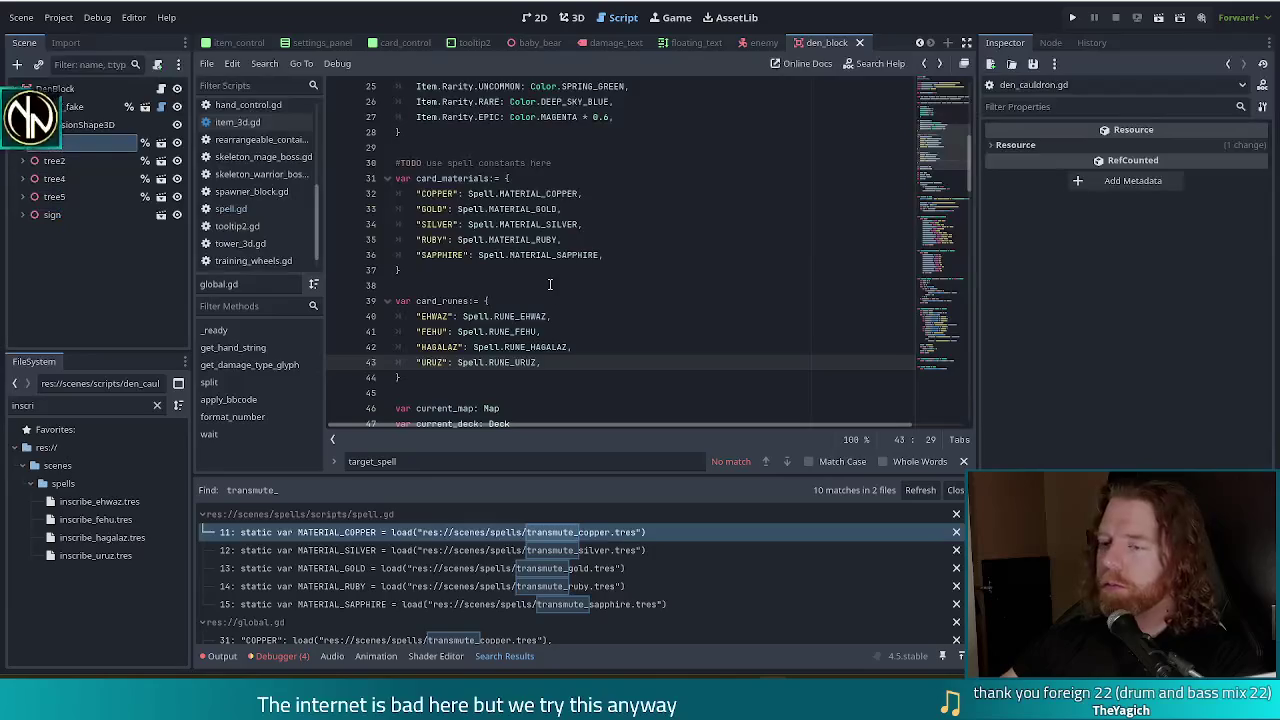
{"action": "left_click", "coordinate": [571, 331]}
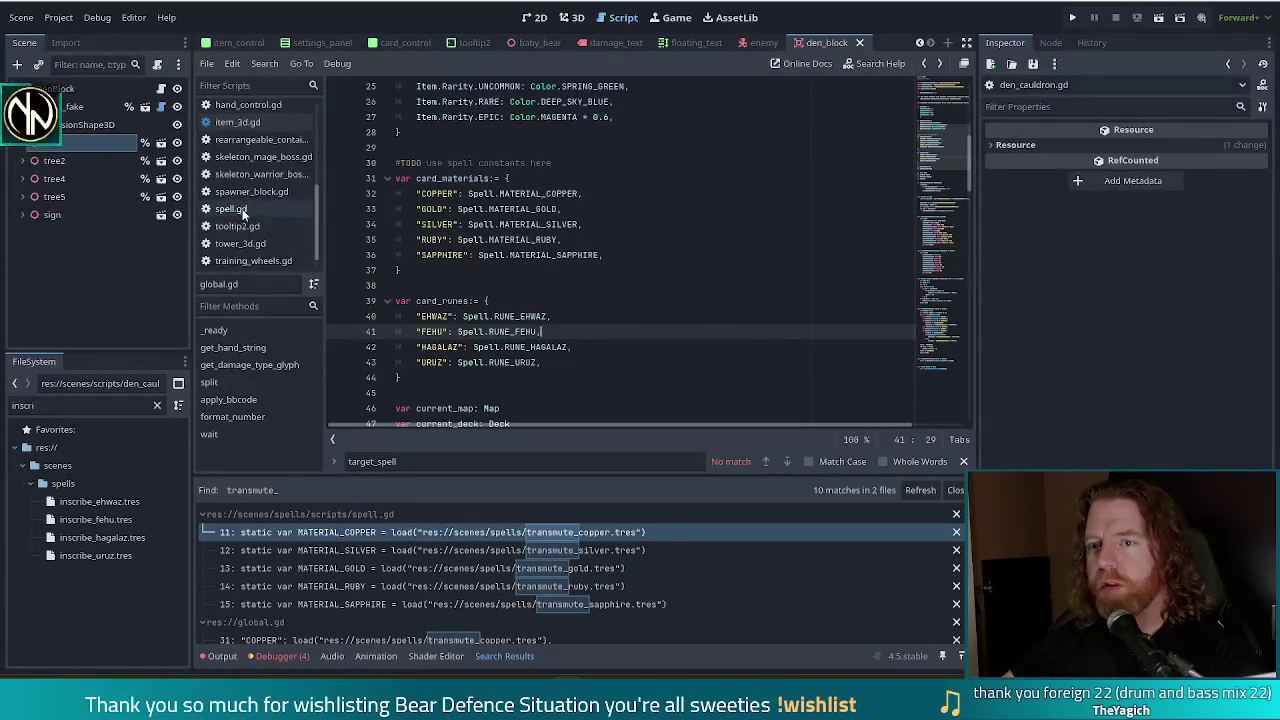
{"action": "left_click", "coordinate": [240, 208]}
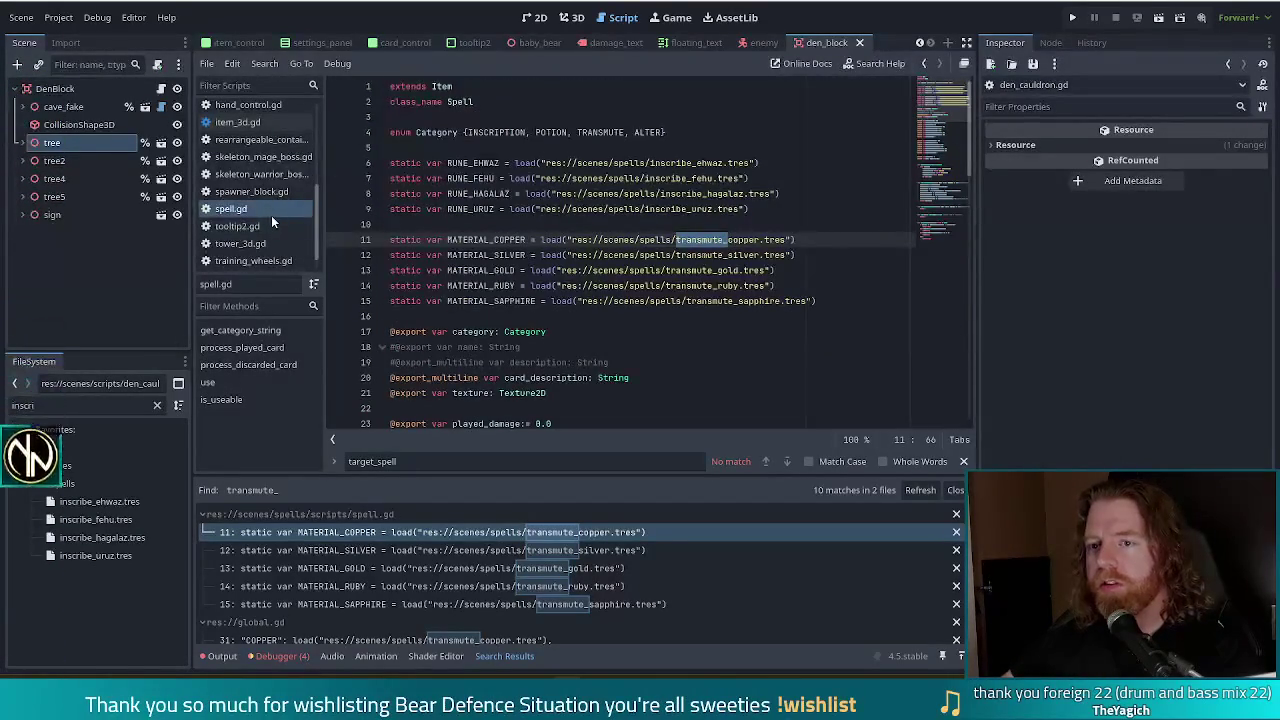
Step: Open den_cauldron.gd and begin the line 208 loop condition with s not in Global.card_runes
{"action": "scroll", "coordinate": [272, 209], "scroll_direction": "up", "scroll_amount": 3}
{"action": "scroll", "coordinate": [272, 200], "scroll_direction": "up", "scroll_amount": 1}
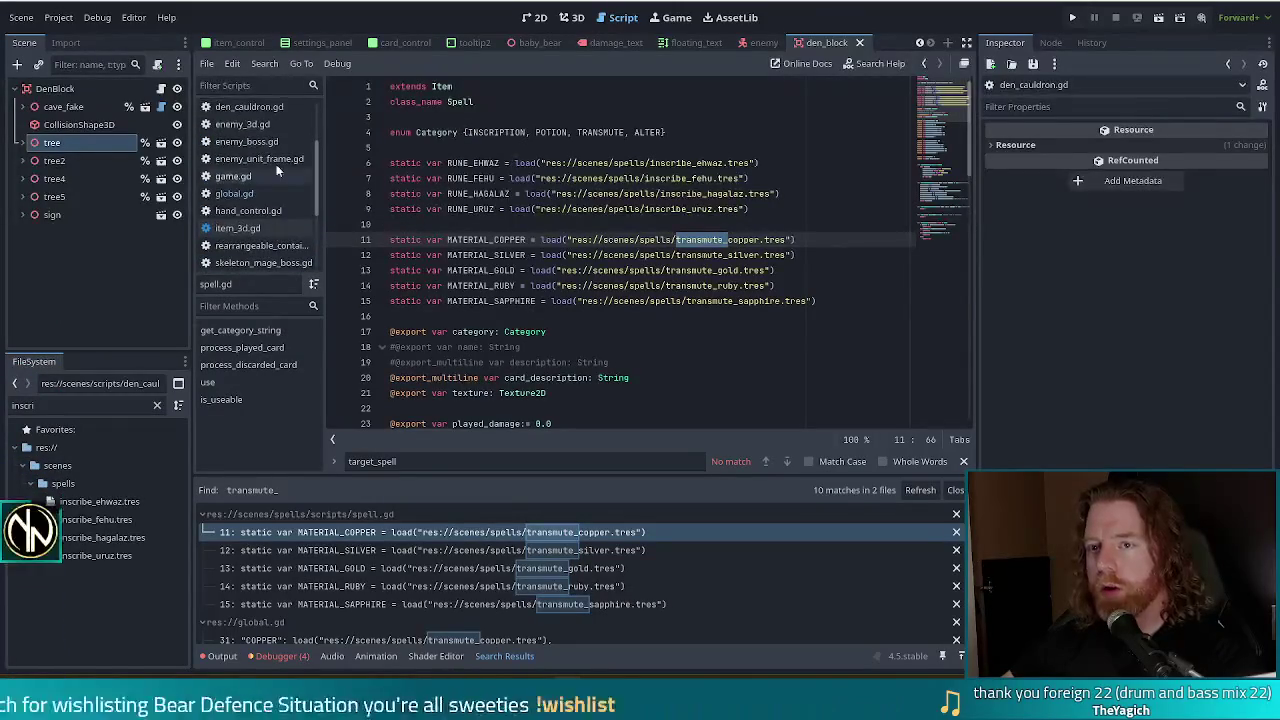
{"action": "left_click", "coordinate": [249, 106]}
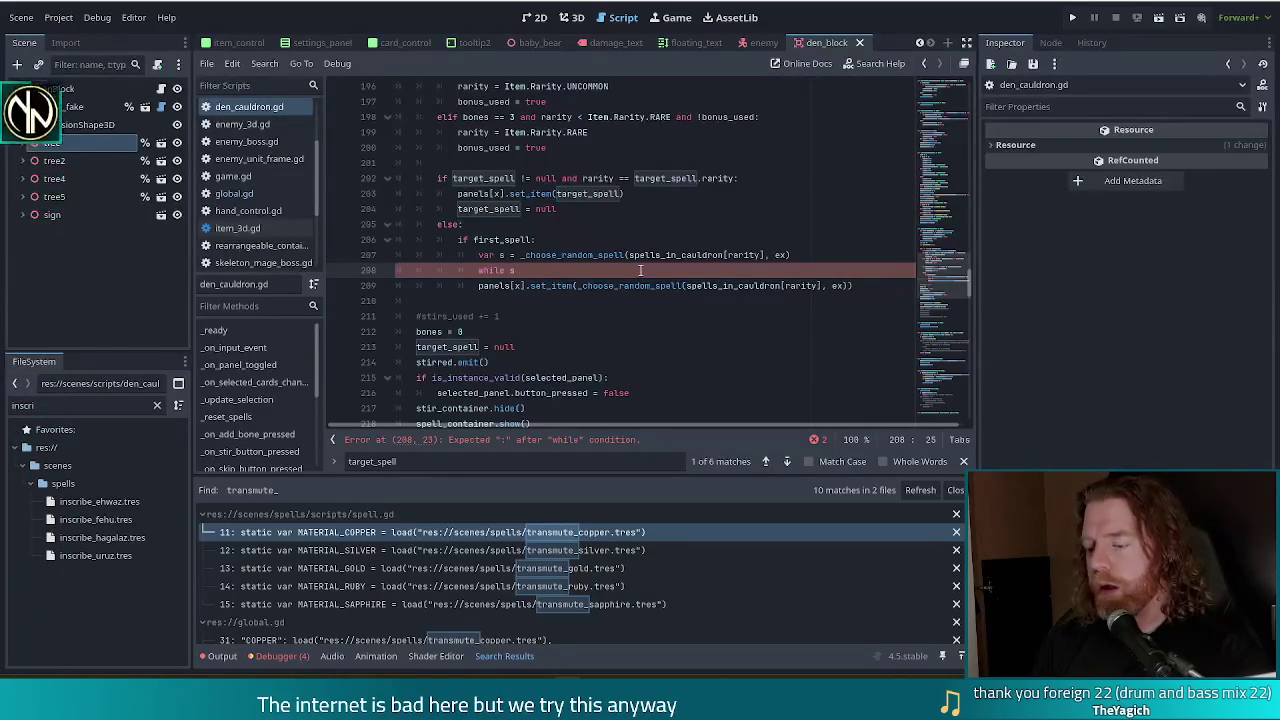
{"action": "type", "text": "not in ("}
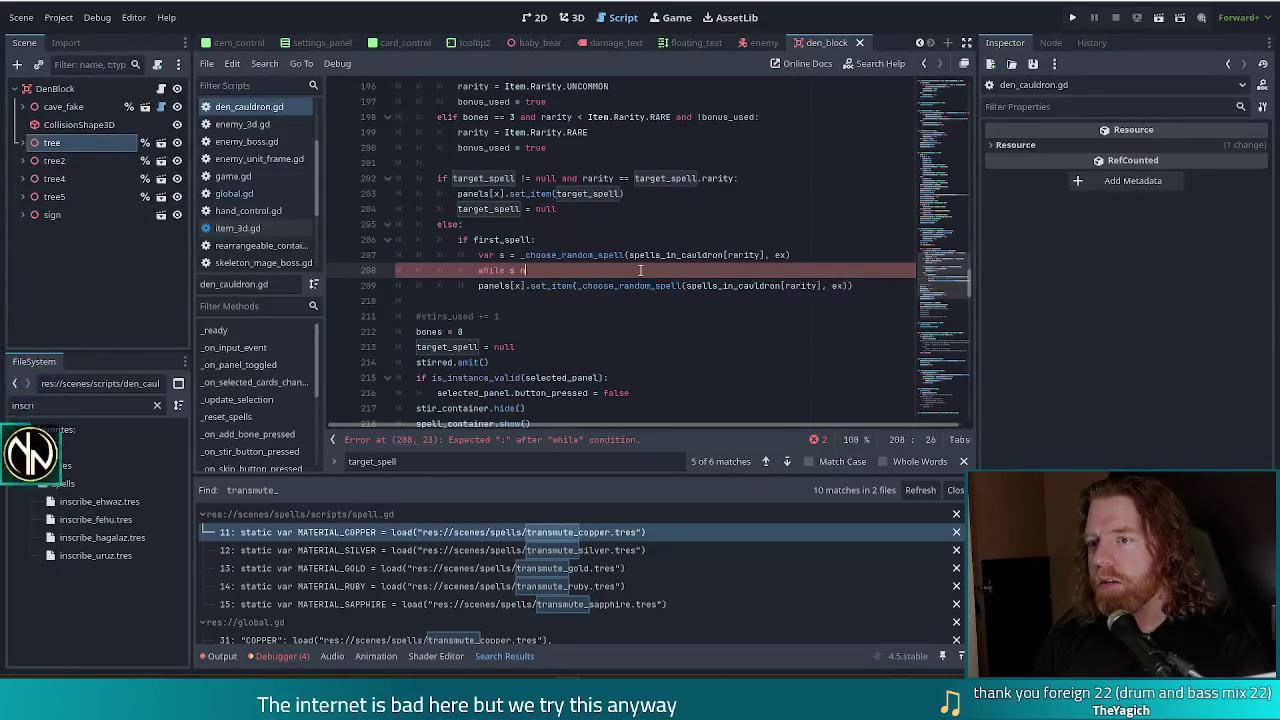
{"action": "key", "text": "BackSpace"}
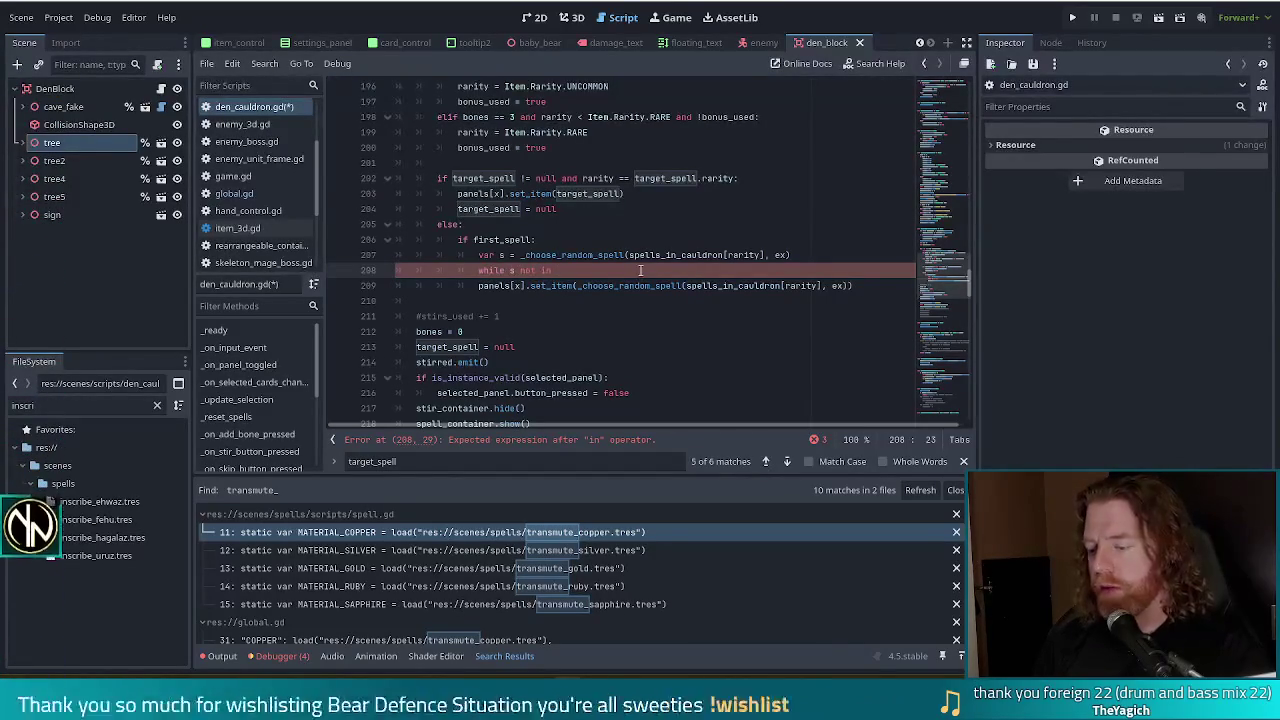
{"action": "type", "text": "("}
{"action": "key", "text": "End"}
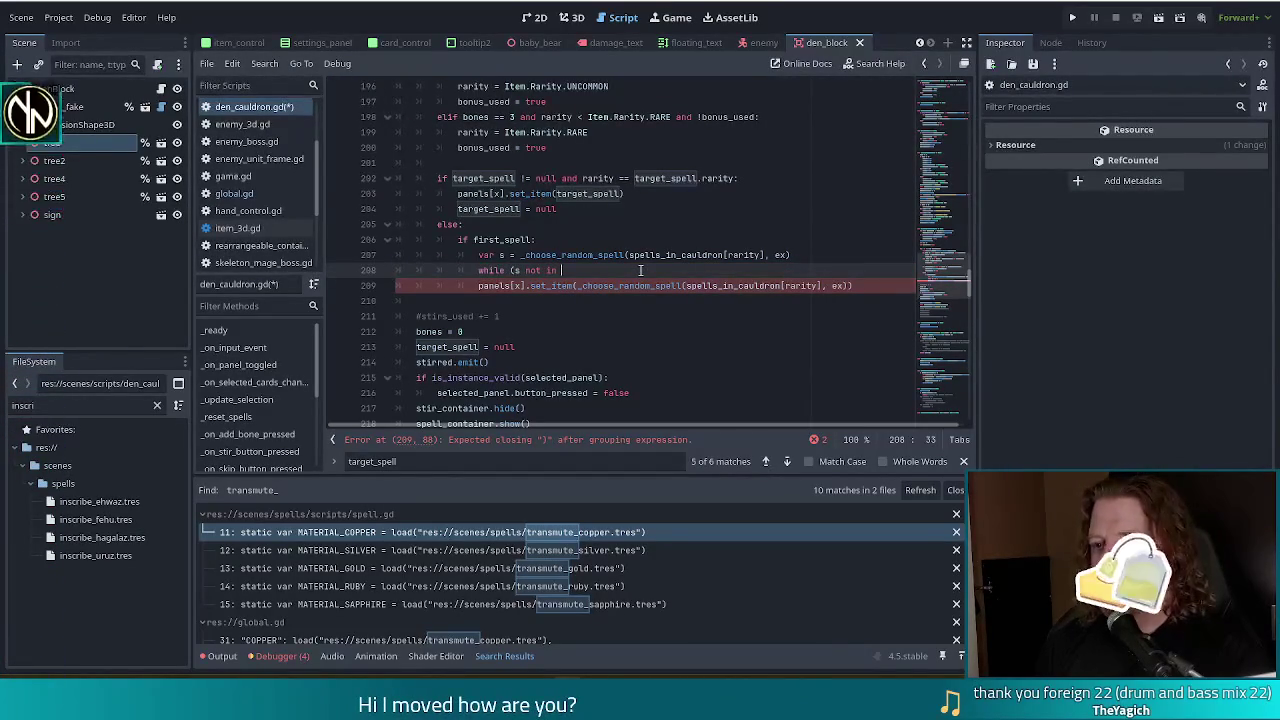
{"action": "key", "text": "ctrl+Left"}
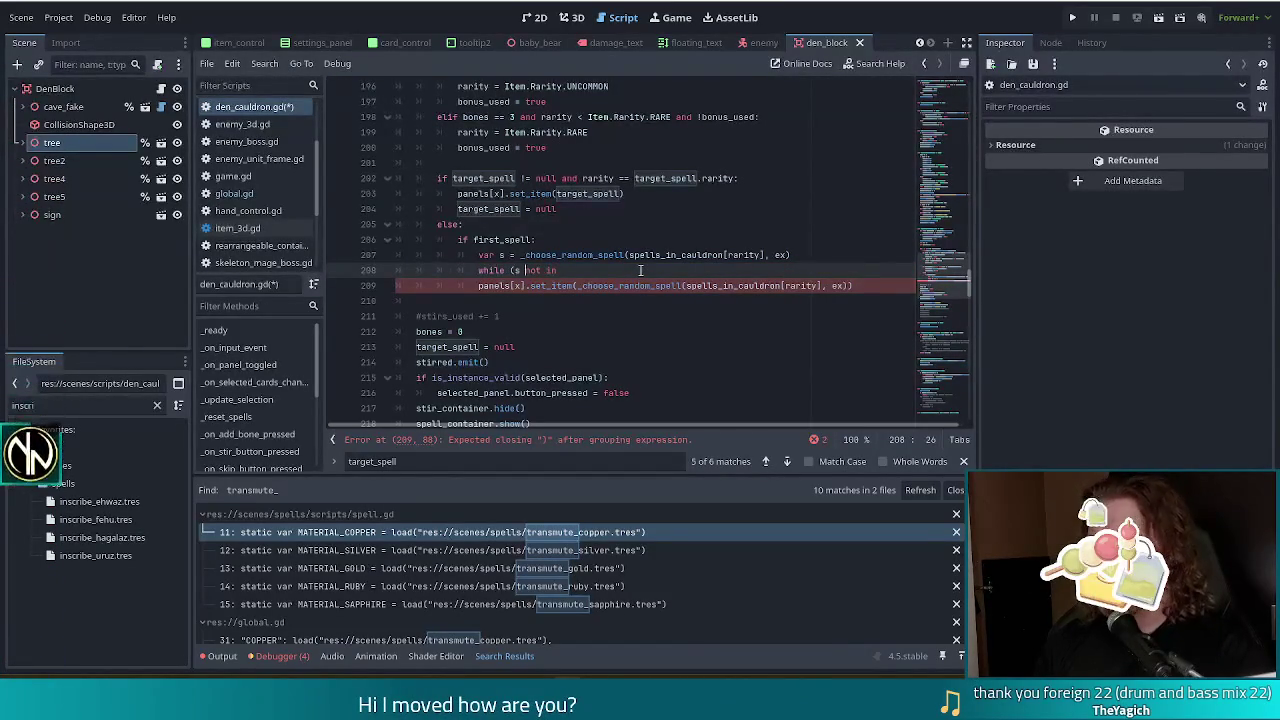
{"action": "key", "text": "ctrl+Left"}
{"action": "key", "text": "BackSpace"}
{"action": "key", "text": "End"}
{"action": "type", "text": "G"}
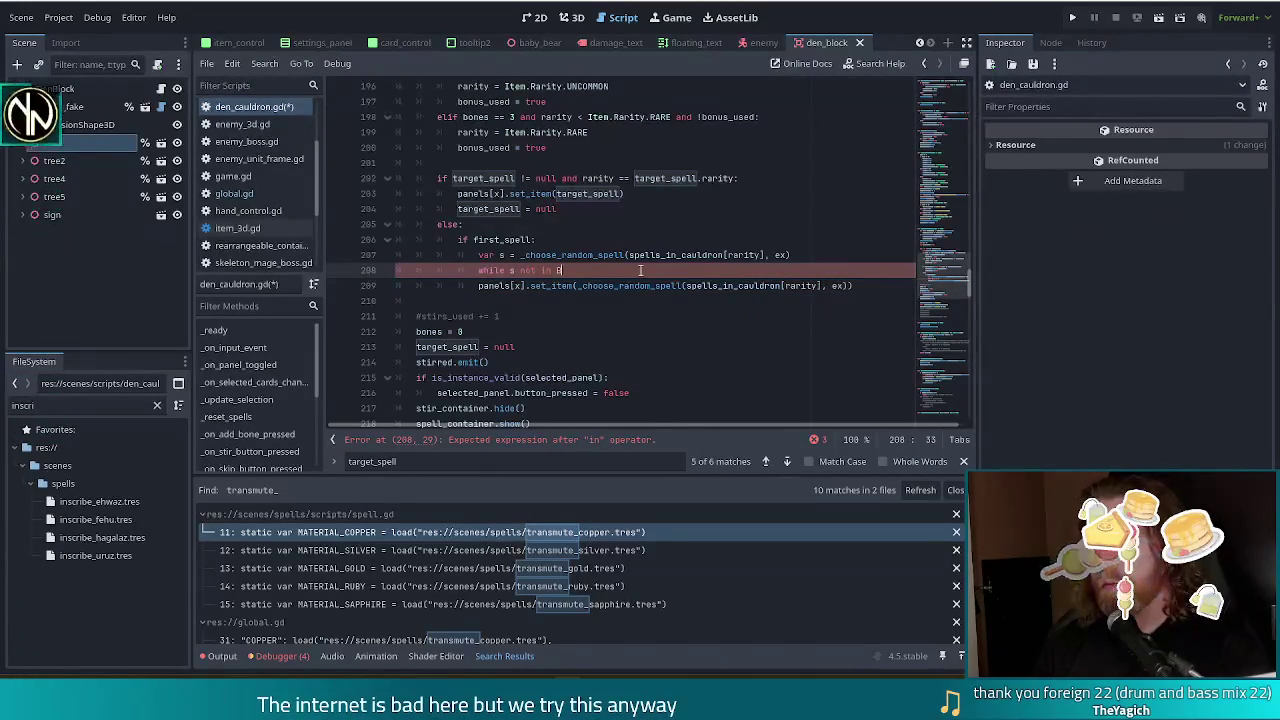
{"action": "type", "text": "lobal.ru"}
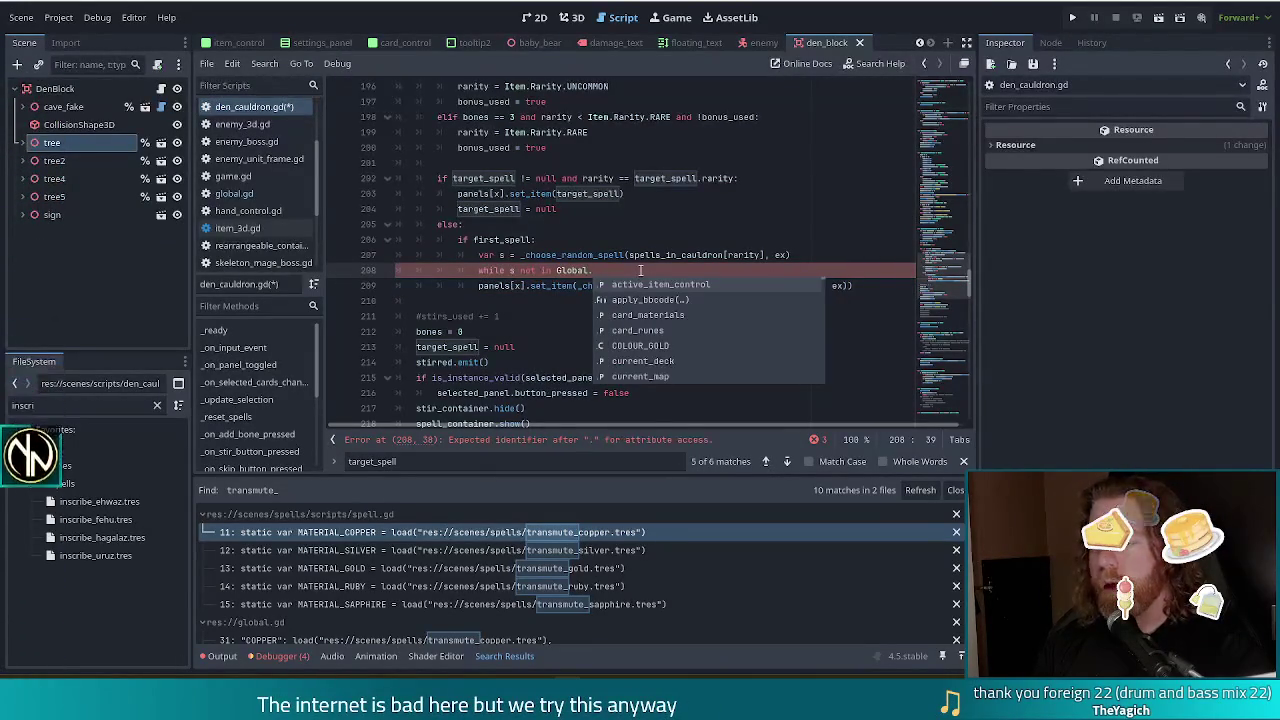
{"action": "key", "text": "Return"}
Step: Extend the condition with 'and s not in Global.card_materials', add .values() to both, and open the body
{"action": "type", "text": "and s "}
{"action": "type", "text": "not in Glob"}
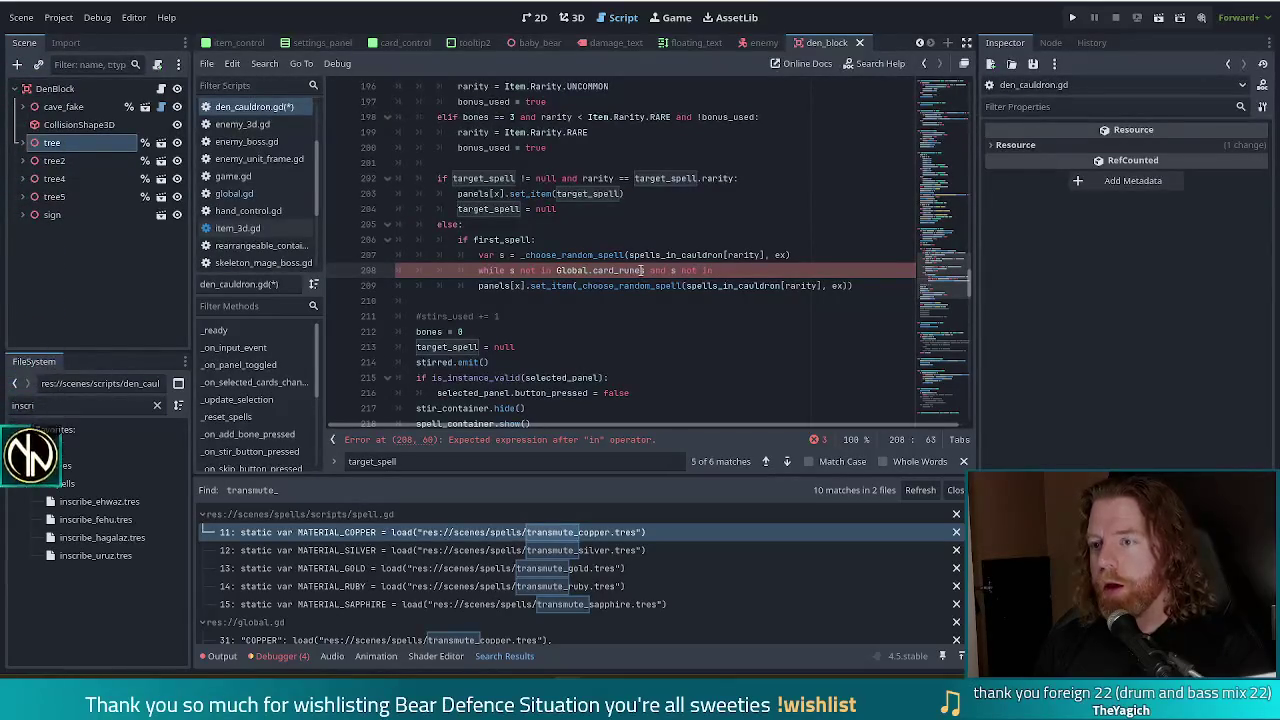
{"action": "type", "text": "al.card_materials:"}
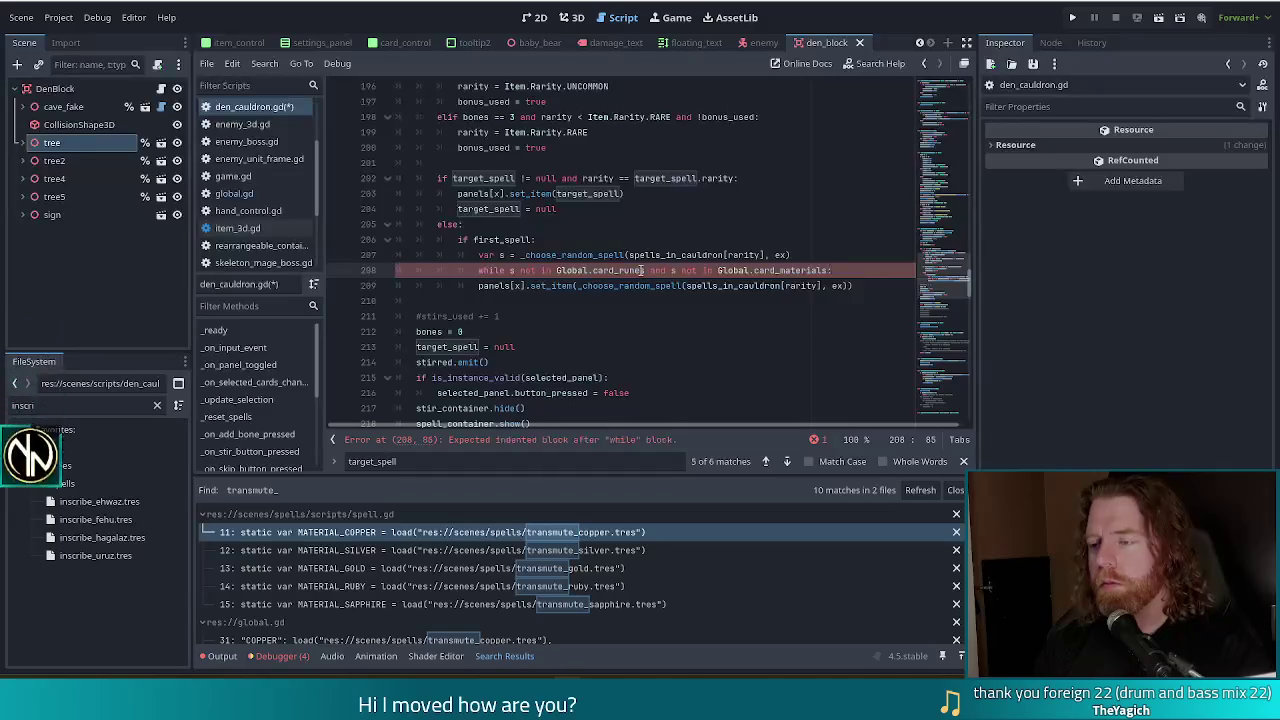
{"action": "left_click", "coordinate": [645, 270]}
{"action": "type", "text": "values"}
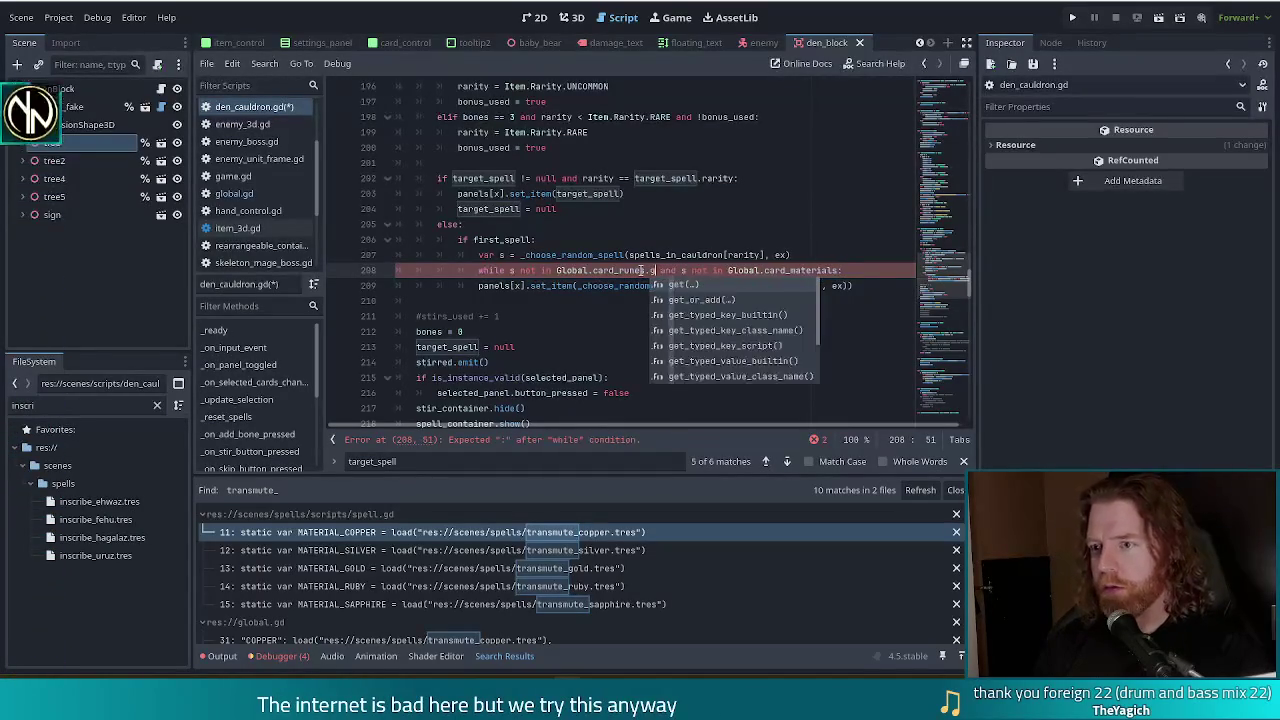
{"action": "key", "text": "Return"}
{"action": "key", "text": "End"}
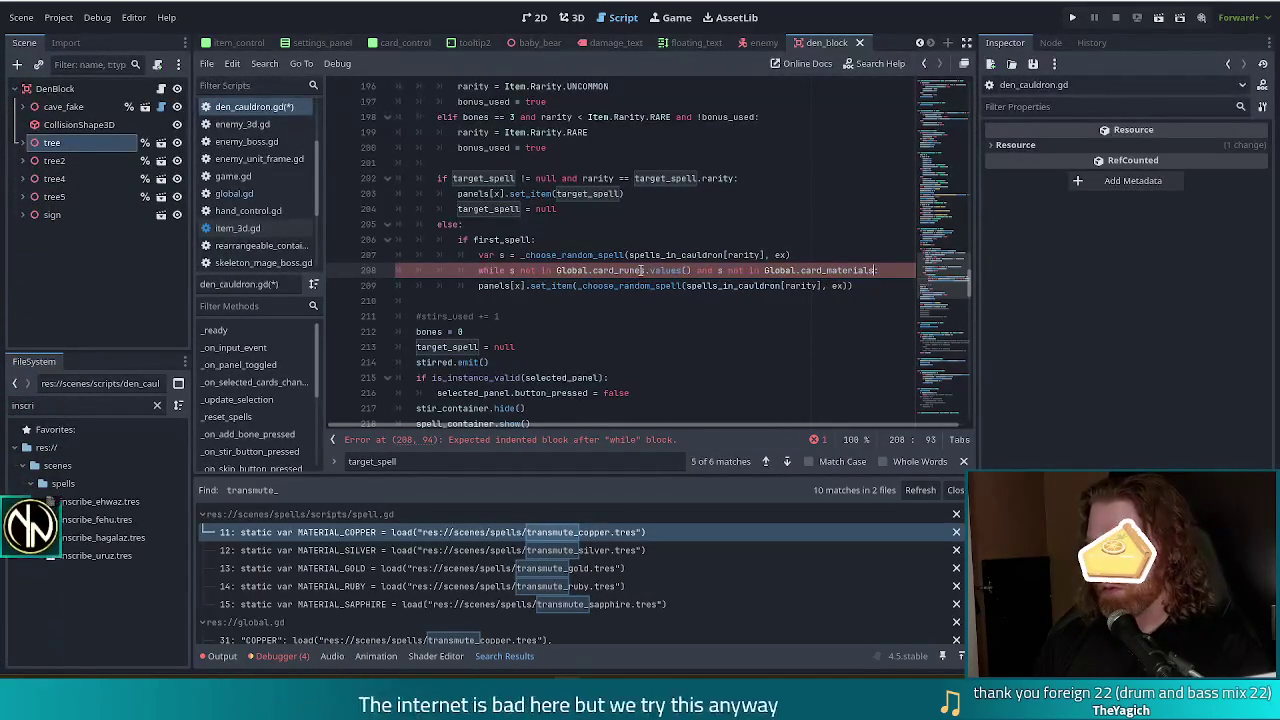
{"action": "type", "text": ".values"}
{"action": "key", "text": "Return"}
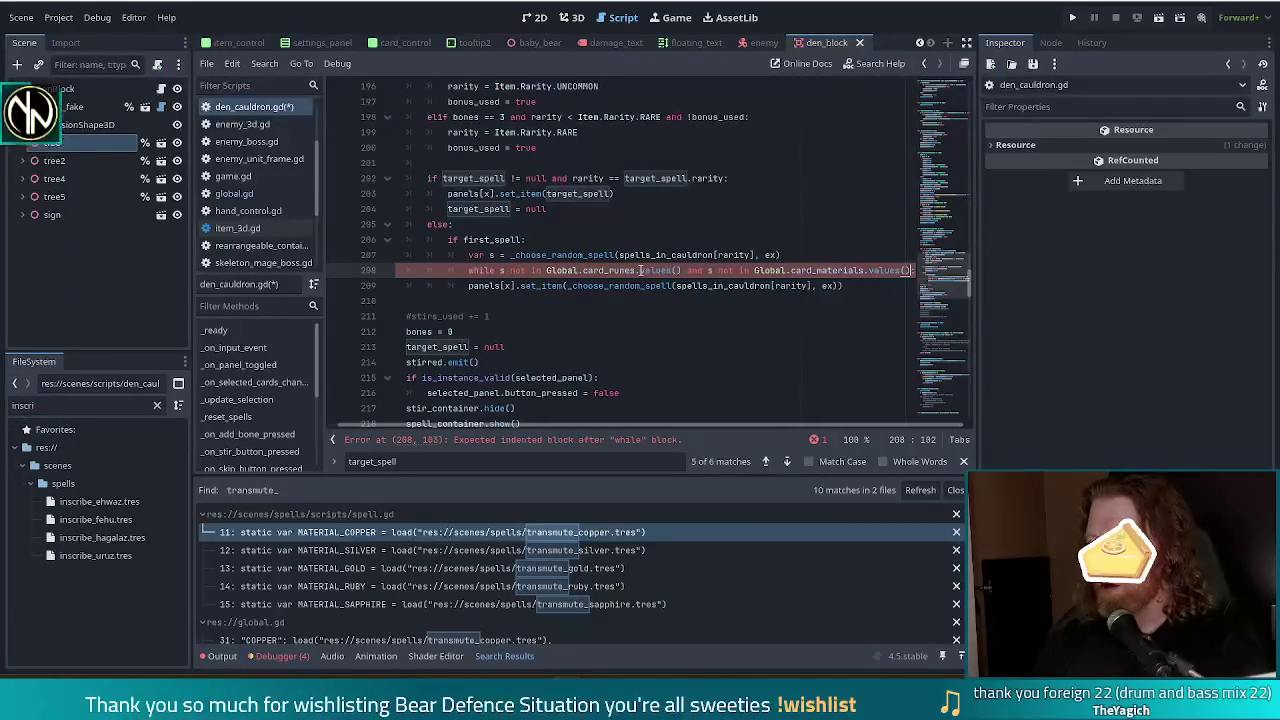
{"action": "key", "text": "Return"}
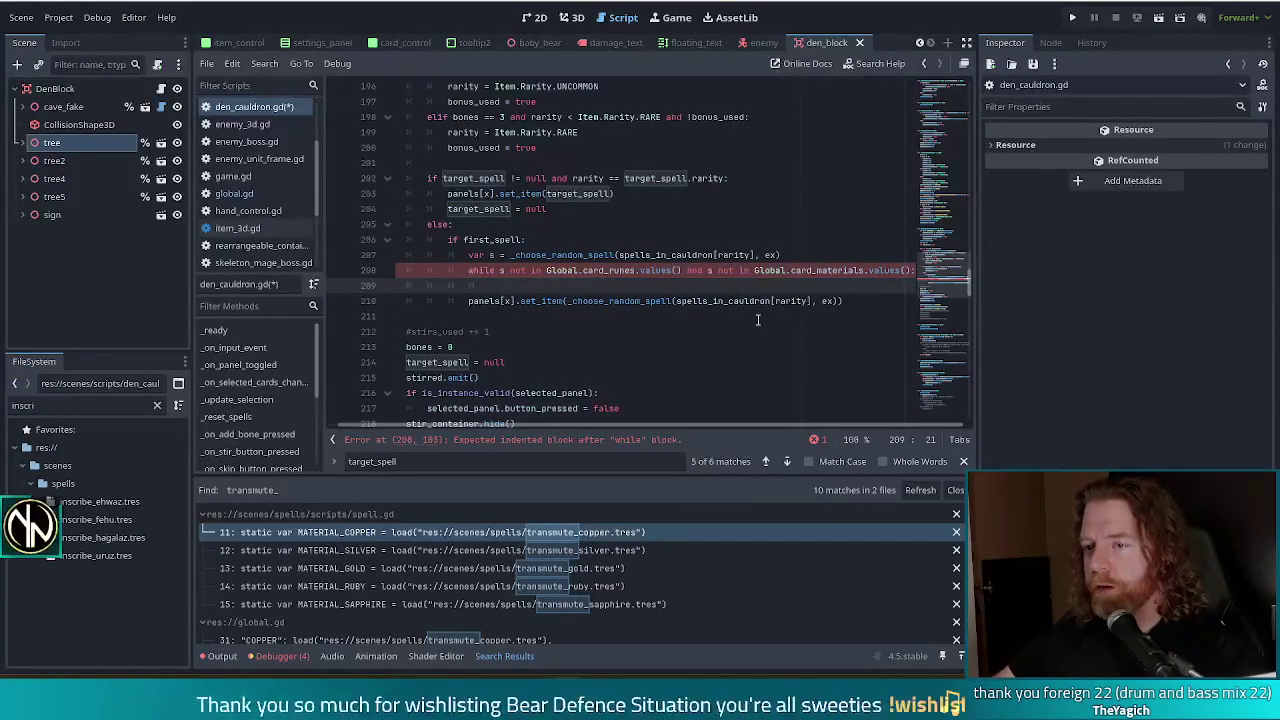
Step: Copy the line 207 random spell draw into the while loop body to reroll s
{"action": "left_click_drag", "start_coordinate": [795, 254], "coordinate": [444, 256]}
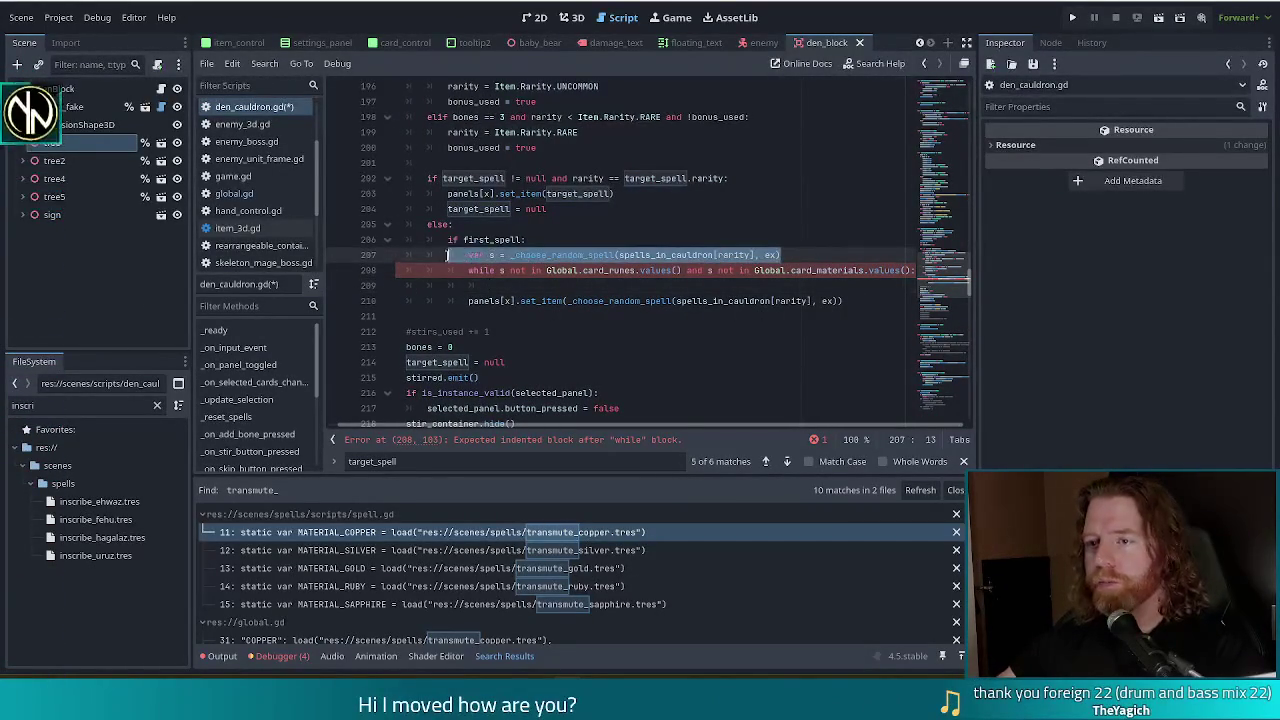
{"action": "key", "text": "ctrl+c"}
{"action": "key", "text": "Down"}
{"action": "key", "text": "Down"}
{"action": "key", "text": "ctrl+v"}
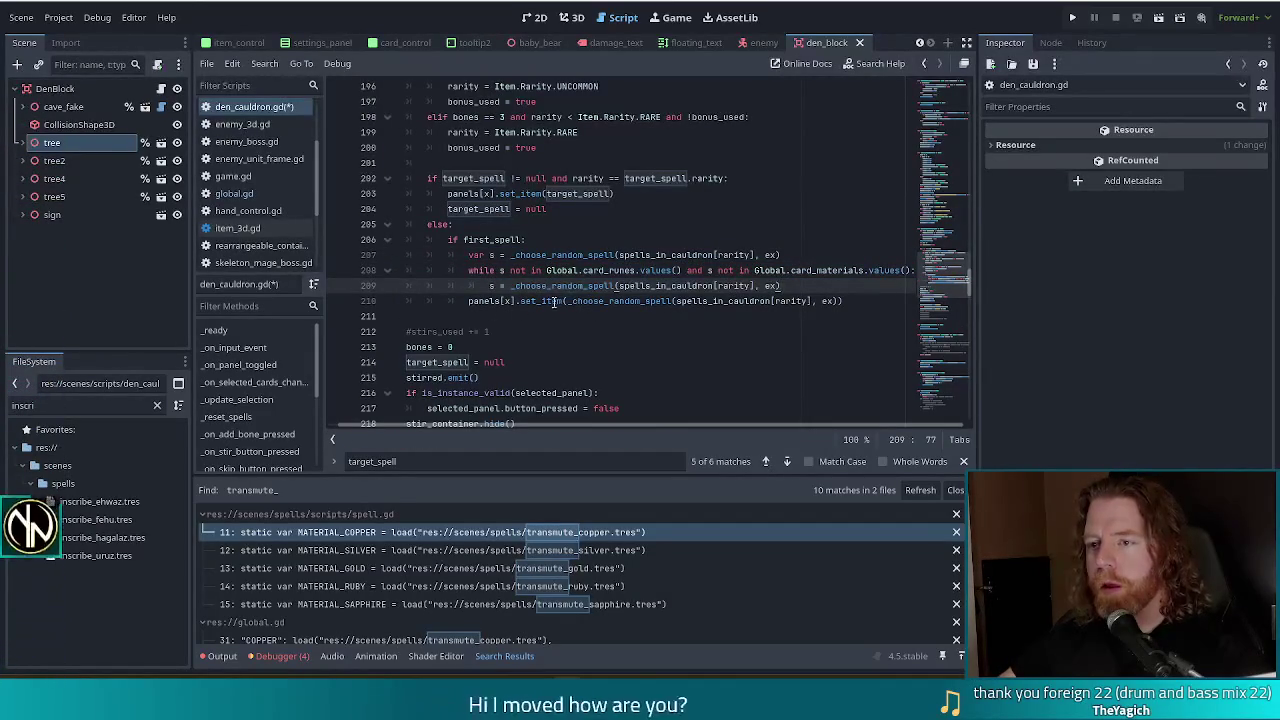
Step: Replace the nested _choose_random_spell argument of panels[x].set_item on line 210 with s
{"action": "left_click_drag", "start_coordinate": [567, 301], "coordinate": [836, 302]}
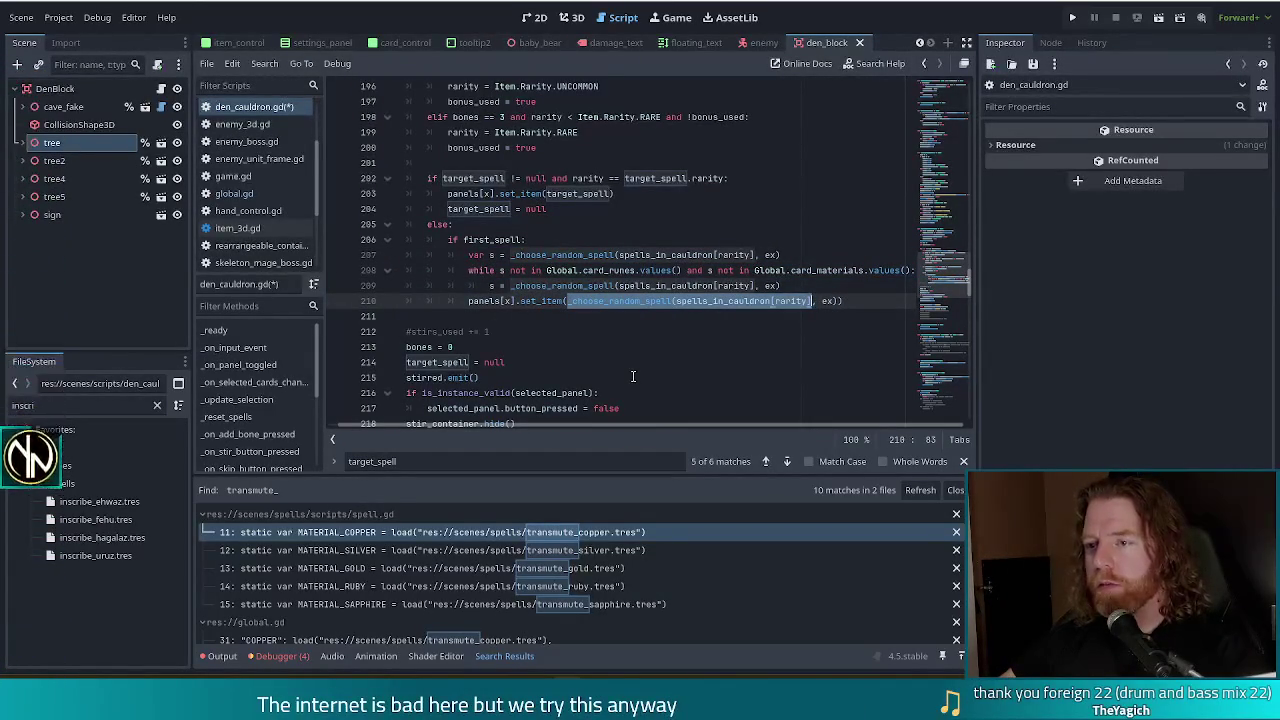
{"action": "type", "text": "s[x].set_item(s"}
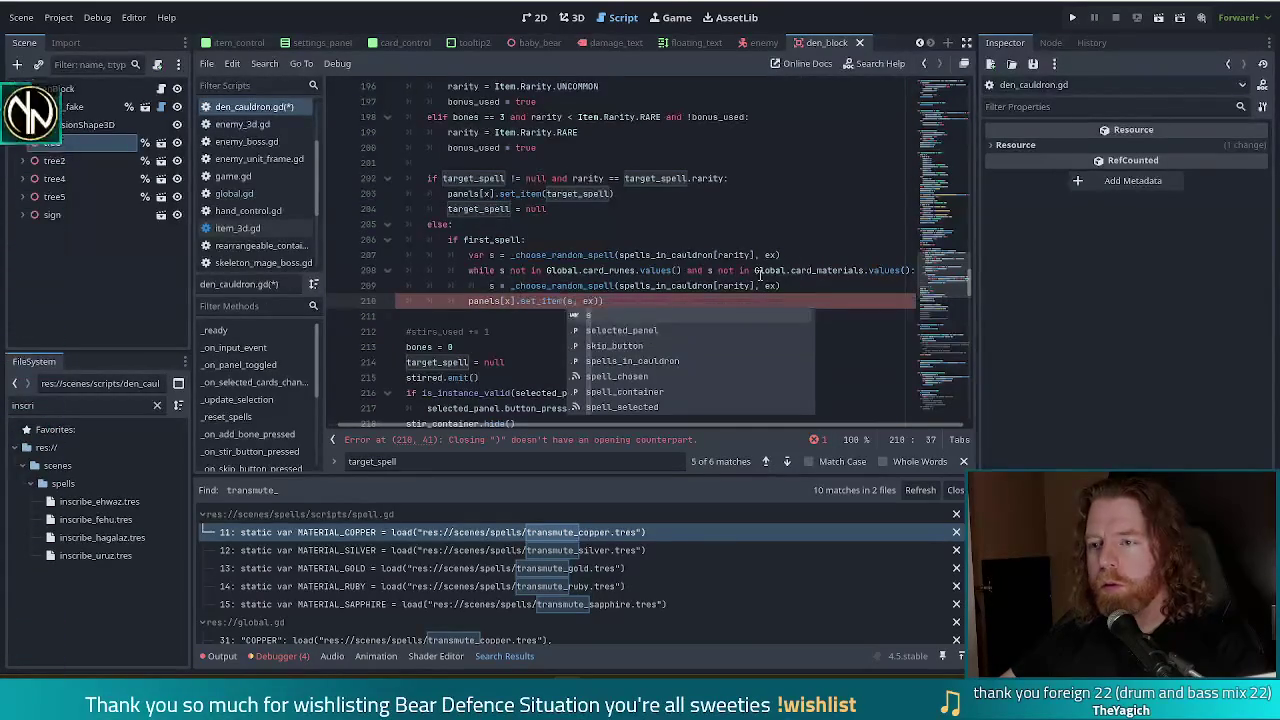
{"action": "key", "text": "ctrl+v"}
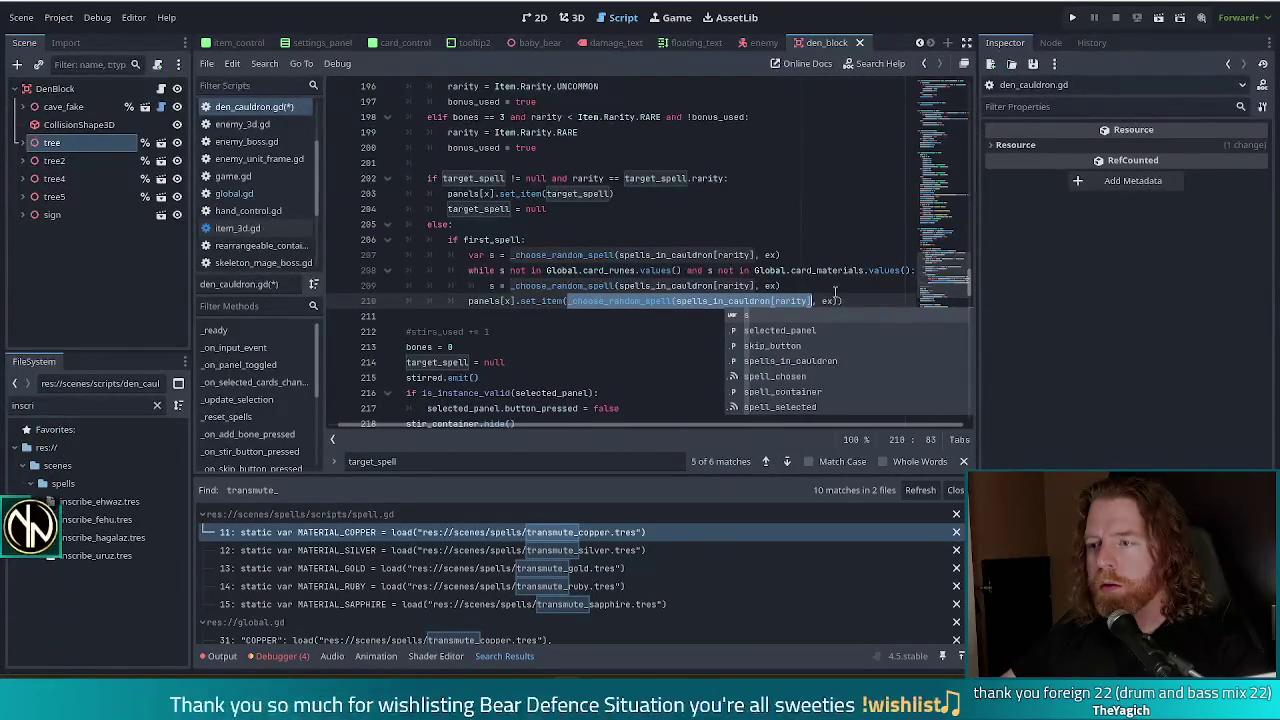
{"action": "key", "text": "Escape"}
{"action": "key", "text": "ctrl+z"}
{"action": "key", "text": "ctrl+space"}
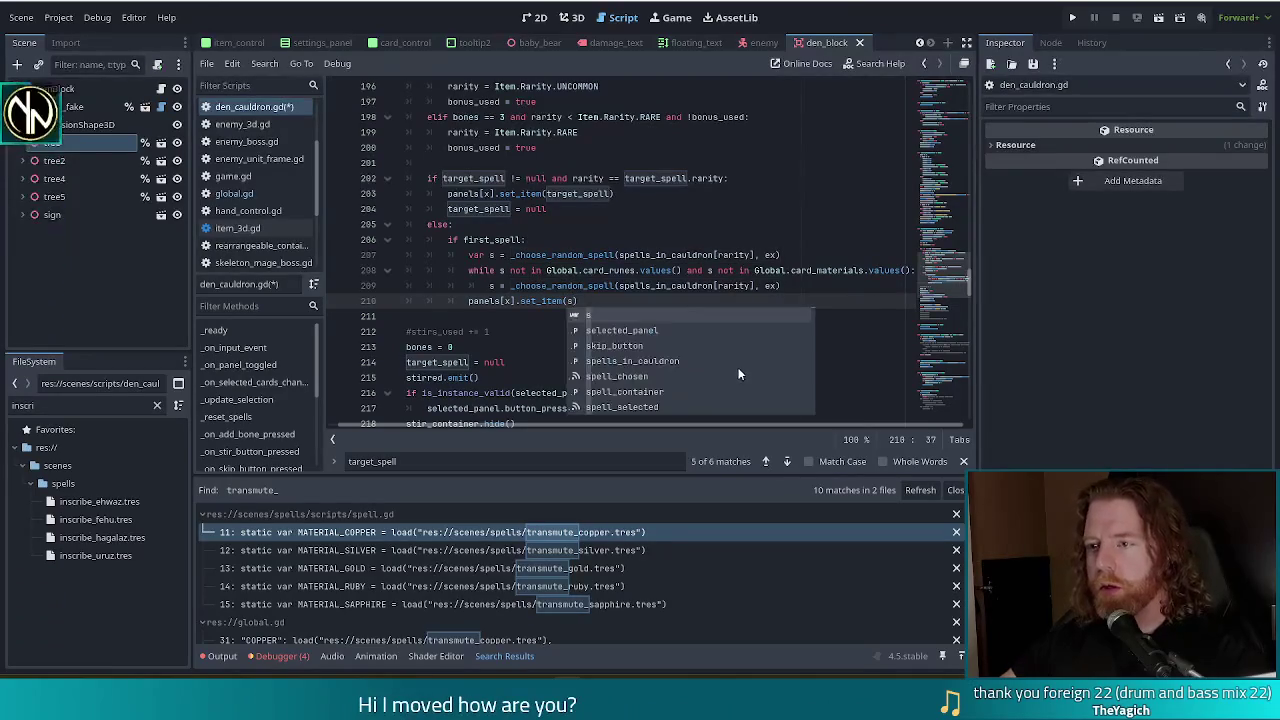
{"action": "left_click", "coordinate": [616, 254]}
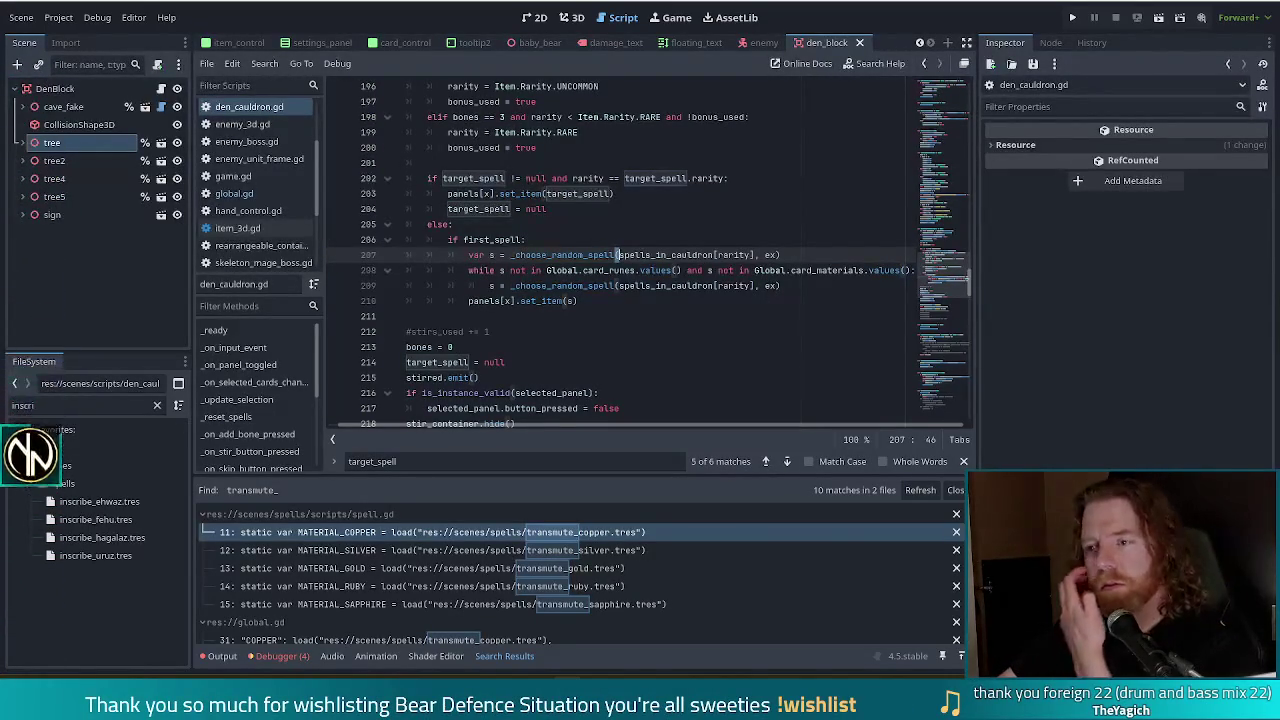
Step: Add first_spell = false after the set_item(s) line and run the project
{"action": "left_click", "coordinate": [612, 313]}
{"action": "left_click", "coordinate": [652, 302]}
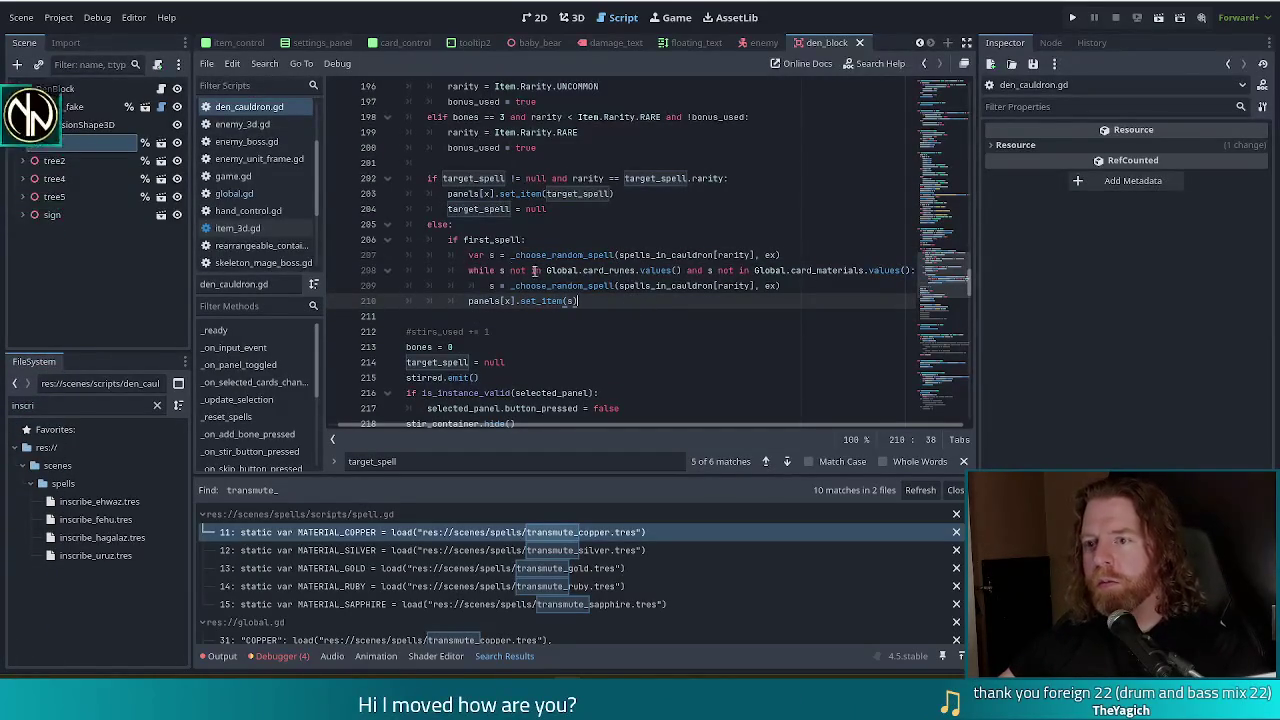
{"action": "left_click", "coordinate": [541, 241]}
{"action": "left_click", "coordinate": [609, 300]}
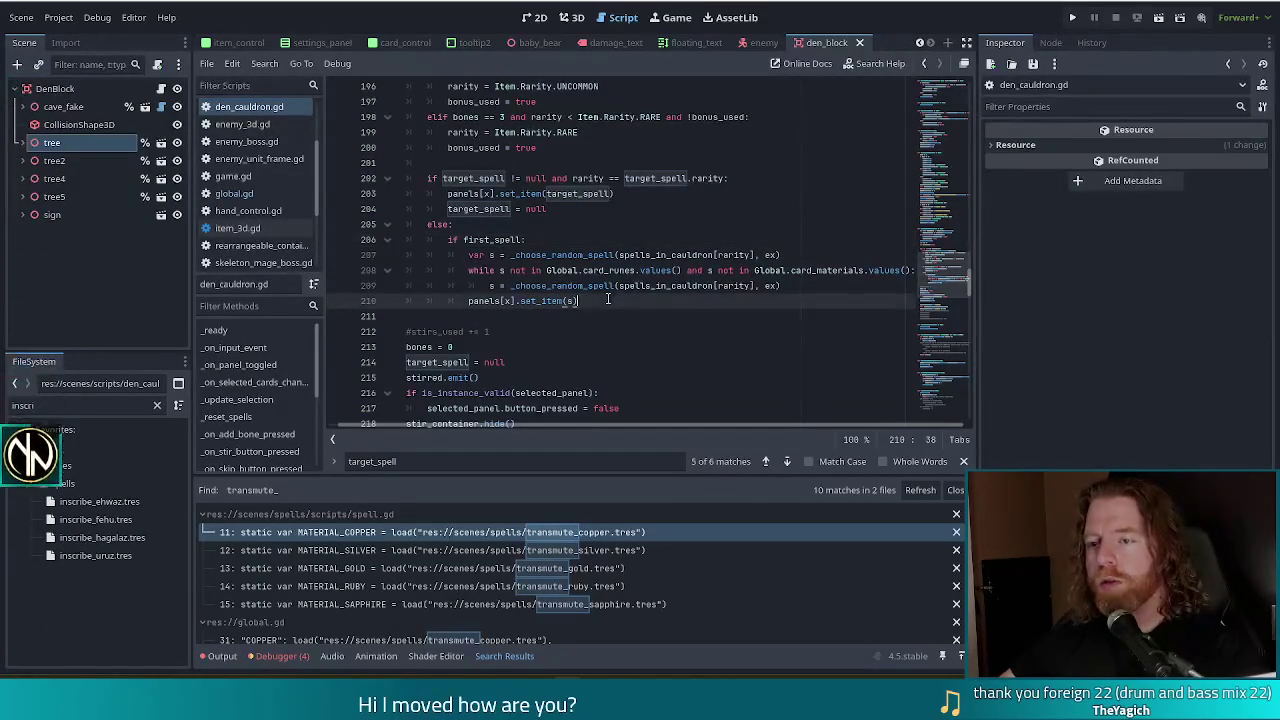
{"action": "key", "text": "Return"}
{"action": "type", "text": "first"}
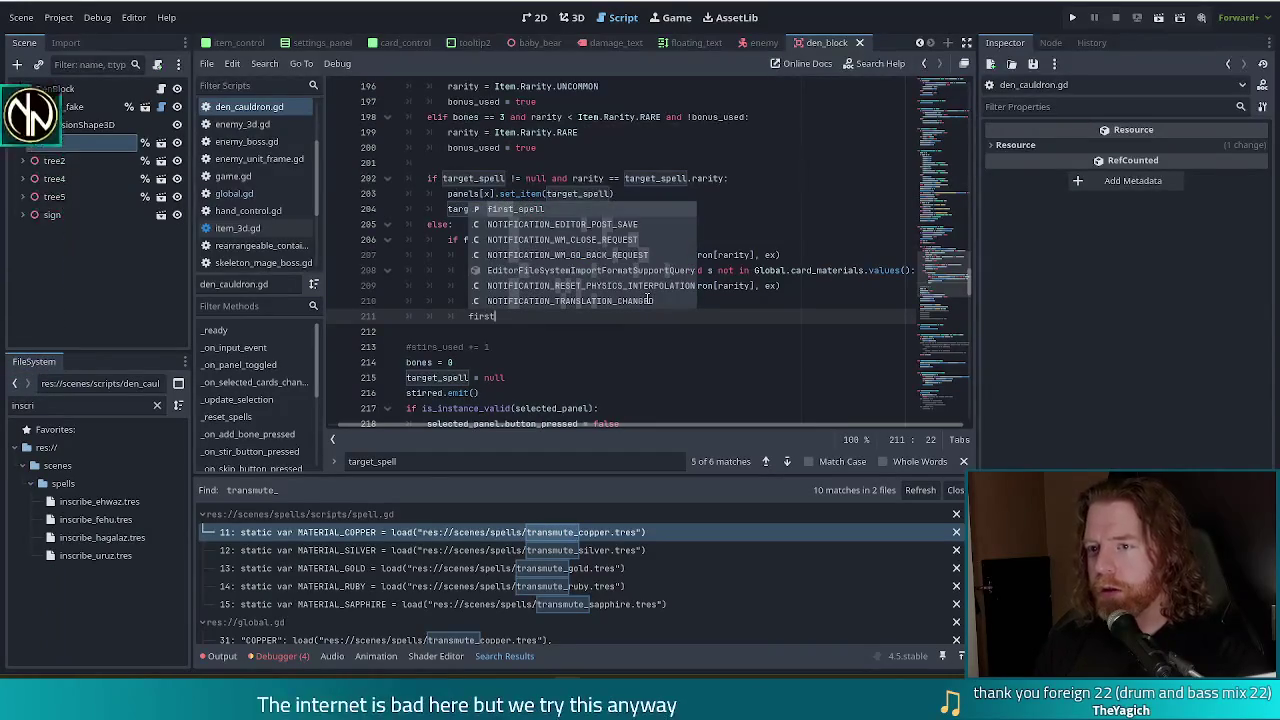
{"action": "key", "text": "Return"}
{"action": "type", "text": "false"}
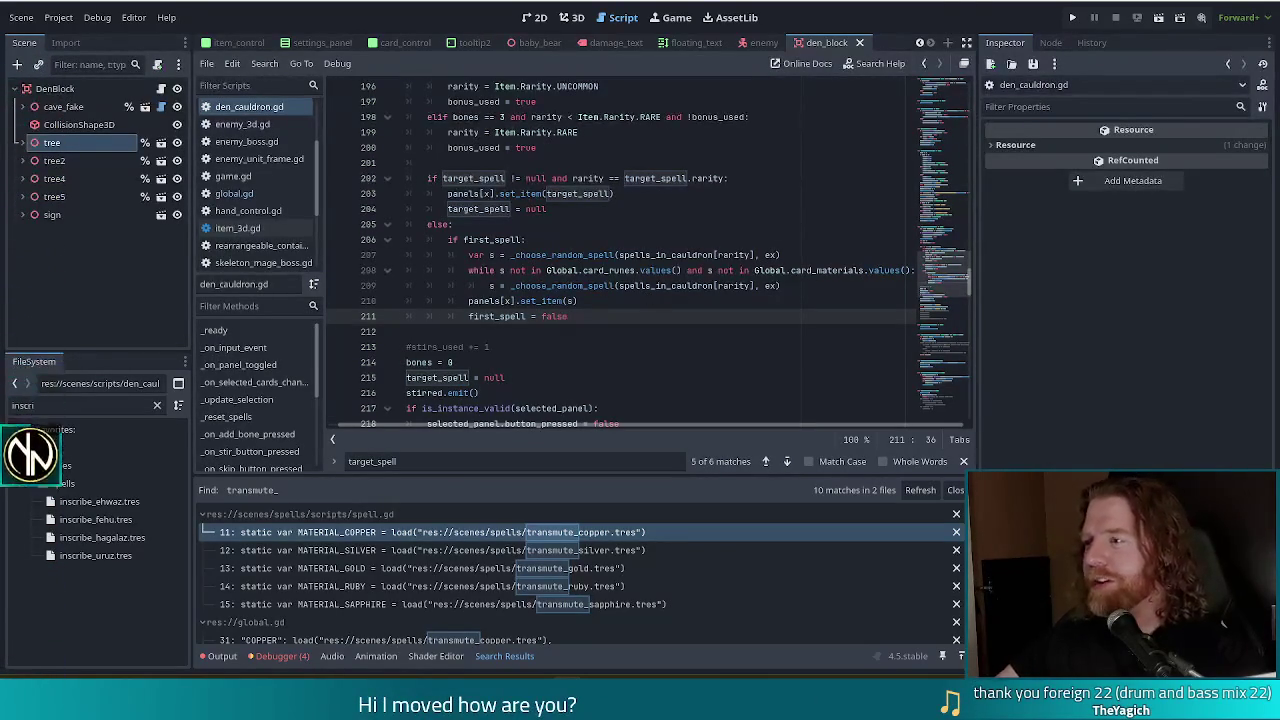
{"action": "left_click", "coordinate": [1072, 18]}
{"action": "left_click", "coordinate": [1073, 18]}
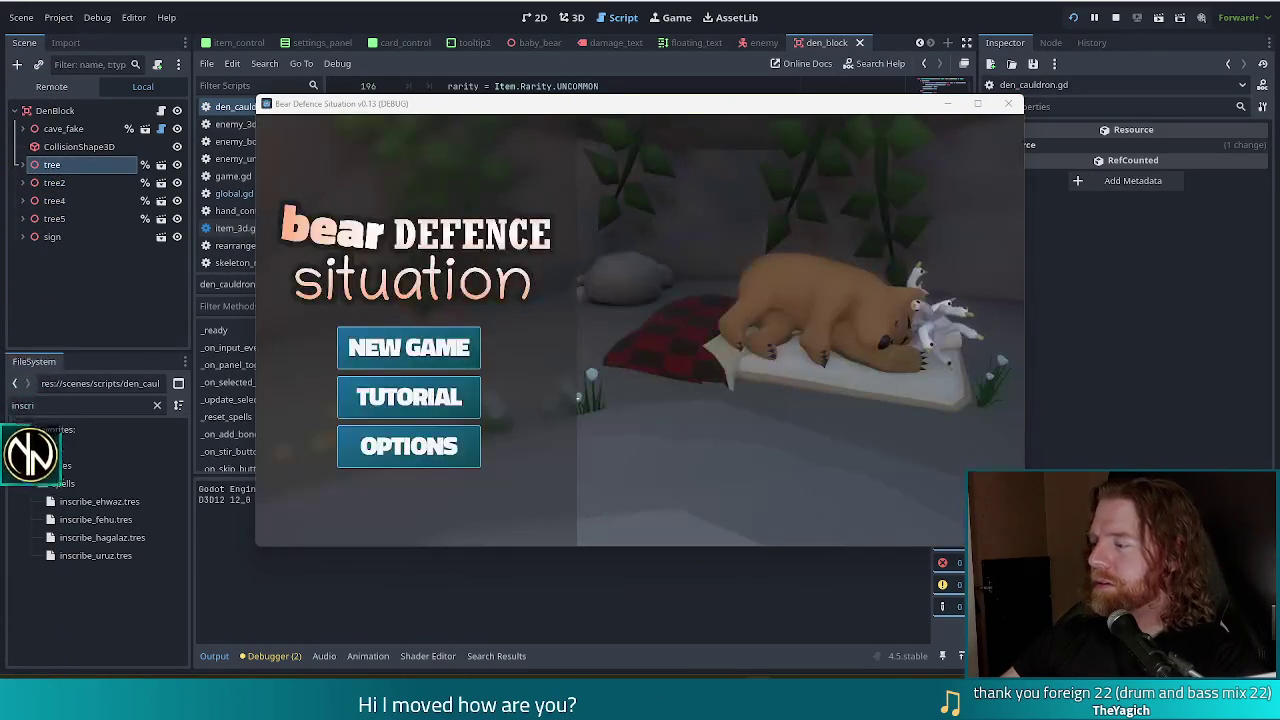
Step: Start a new game and enter test_kit in the console to grant resources
{"action": "left_click", "coordinate": [430, 348]}
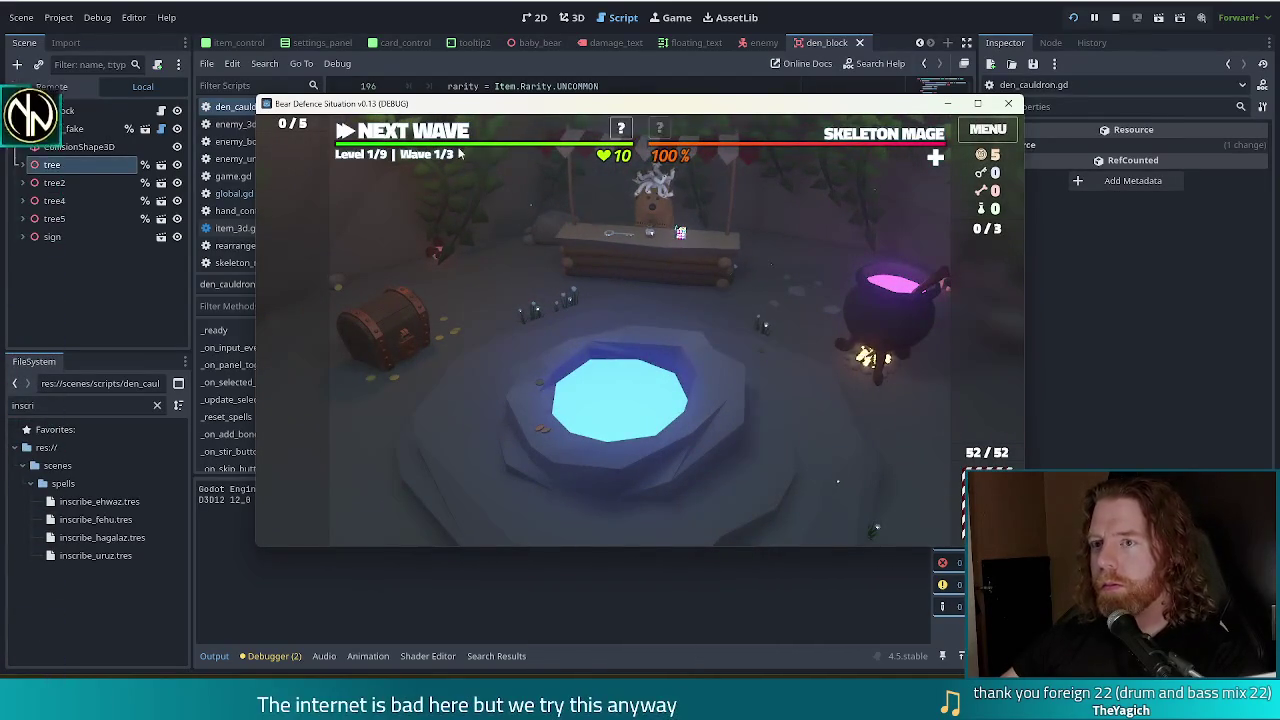
{"action": "key", "text": "grave"}
{"action": "type", "text": "test"}
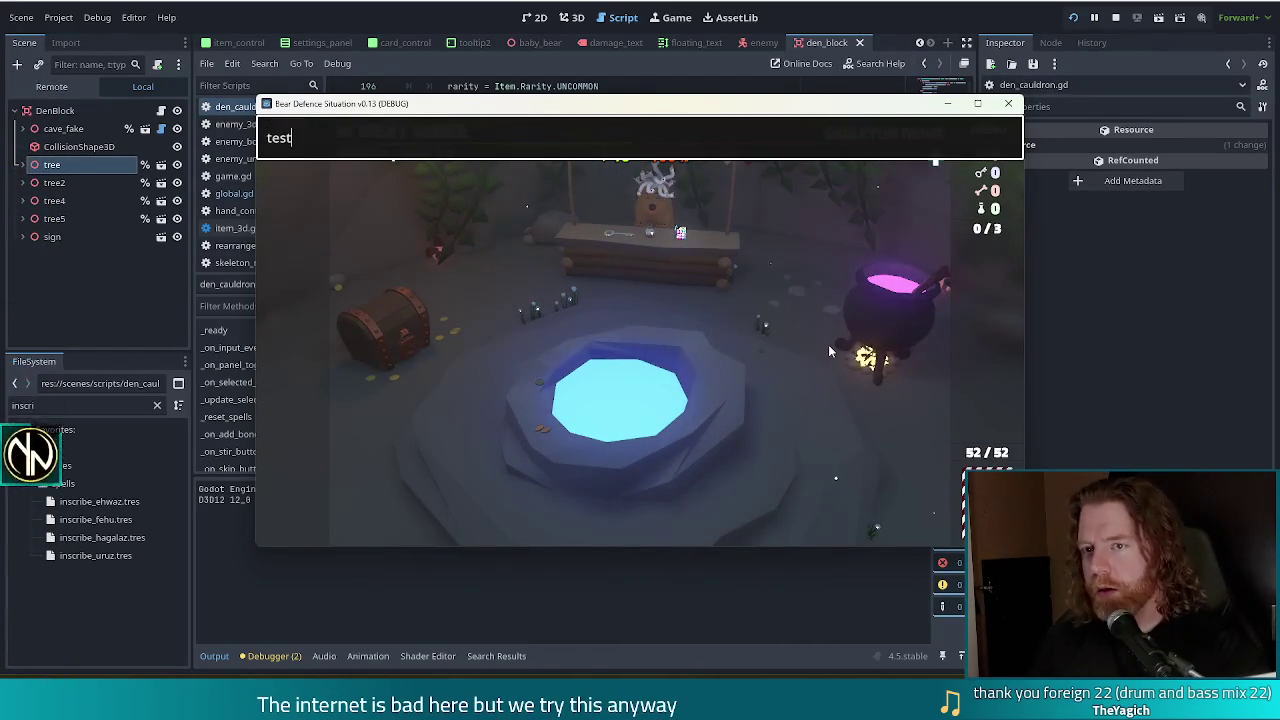
{"action": "type", "text": "_kit"}
{"action": "key", "text": "Return"}
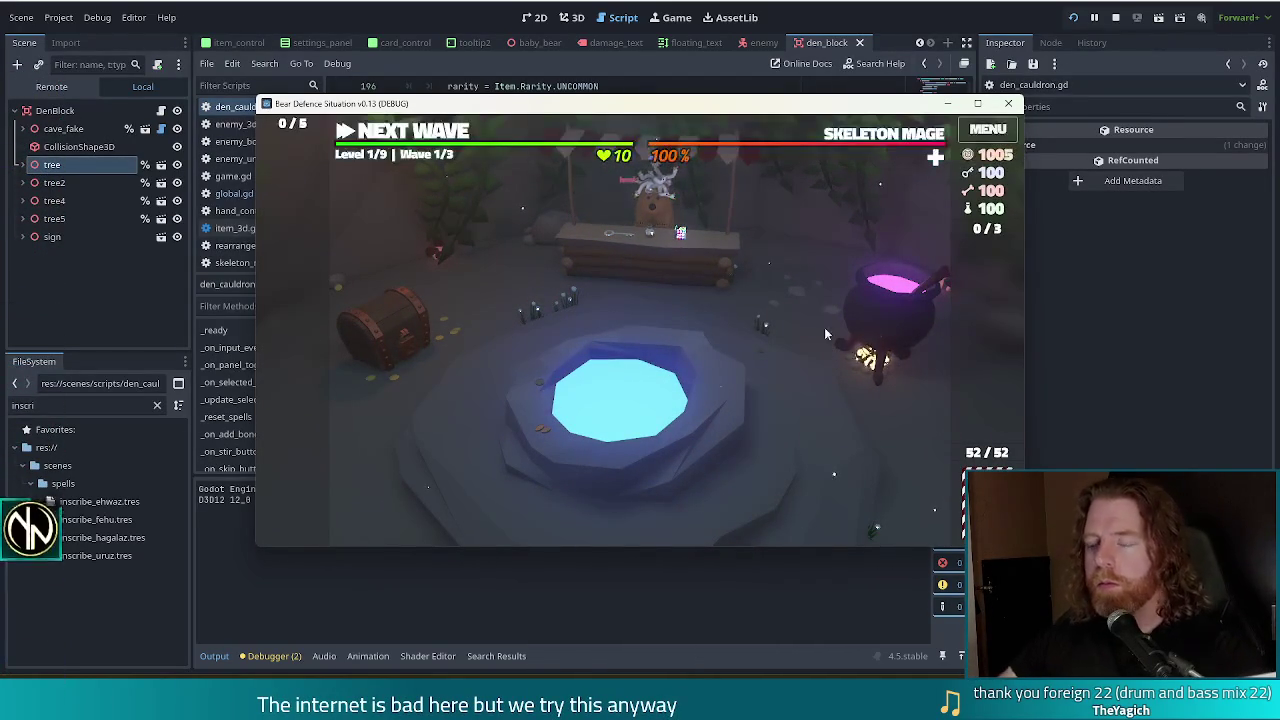
Step: Add a bone to the cauldron and stir, confirming Inscribe Rune: Fehu, then return to the script
{"action": "left_click", "coordinate": [880, 305]}
{"action": "left_click", "coordinate": [730, 383]}
{"action": "left_click", "coordinate": [818, 388]}
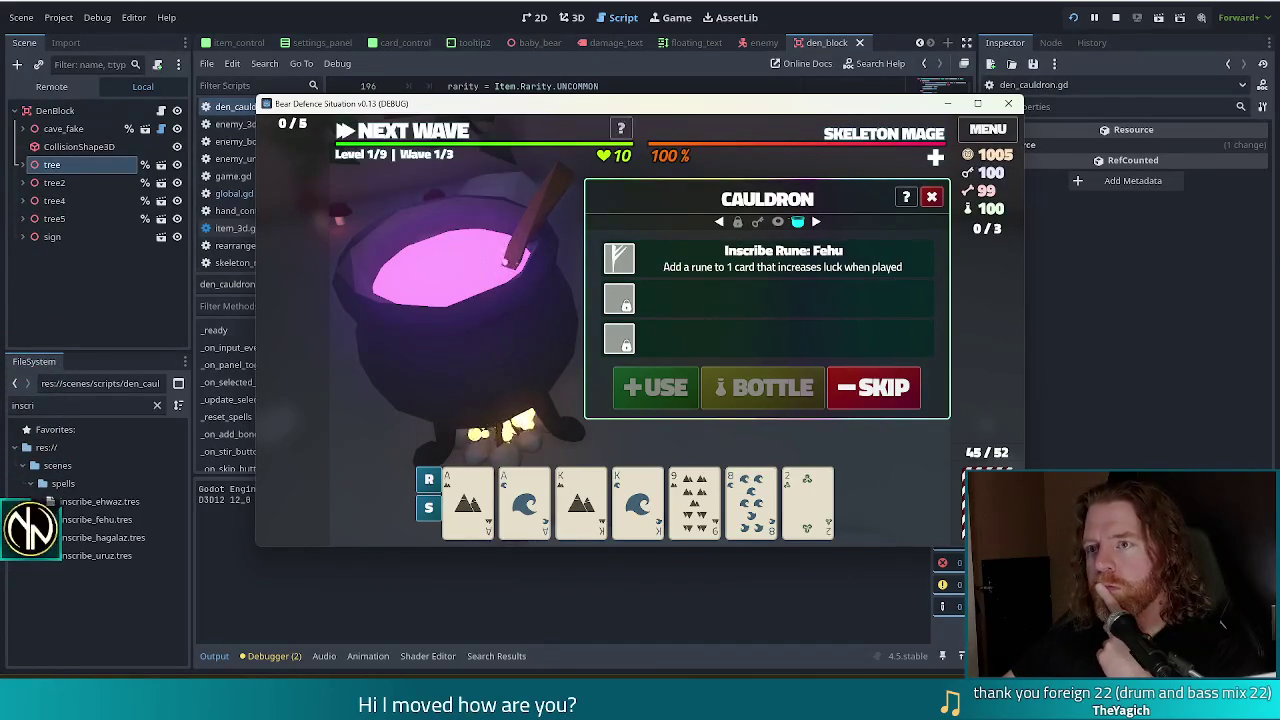
{"action": "key", "text": "alt+Tab"}
{"action": "left_click", "coordinate": [607, 300]}
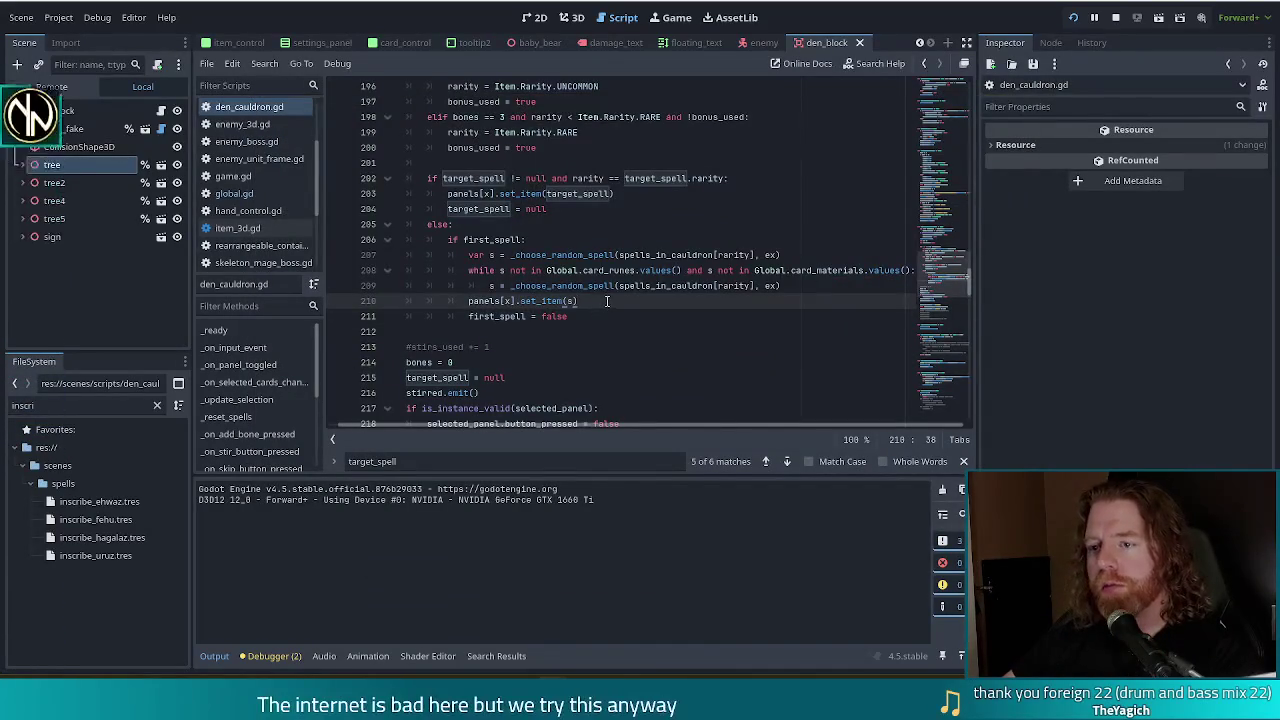
{"action": "scroll", "coordinate": [607, 301], "scroll_direction": "down", "scroll_amount": 1}
{"action": "scroll", "coordinate": [607, 301], "scroll_direction": "up", "scroll_amount": 3}
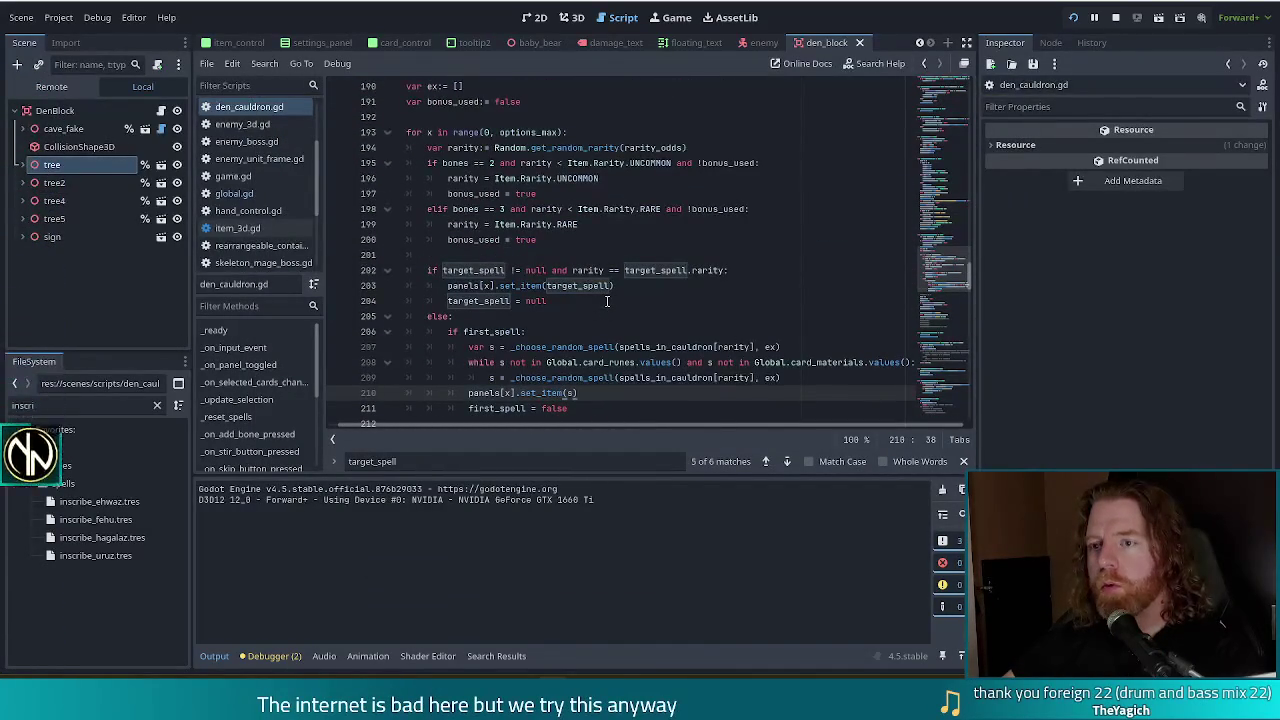
Step: Duplicate the spell draw and set_item lines onto a new line under the else branch
{"action": "left_click", "coordinate": [525, 331]}
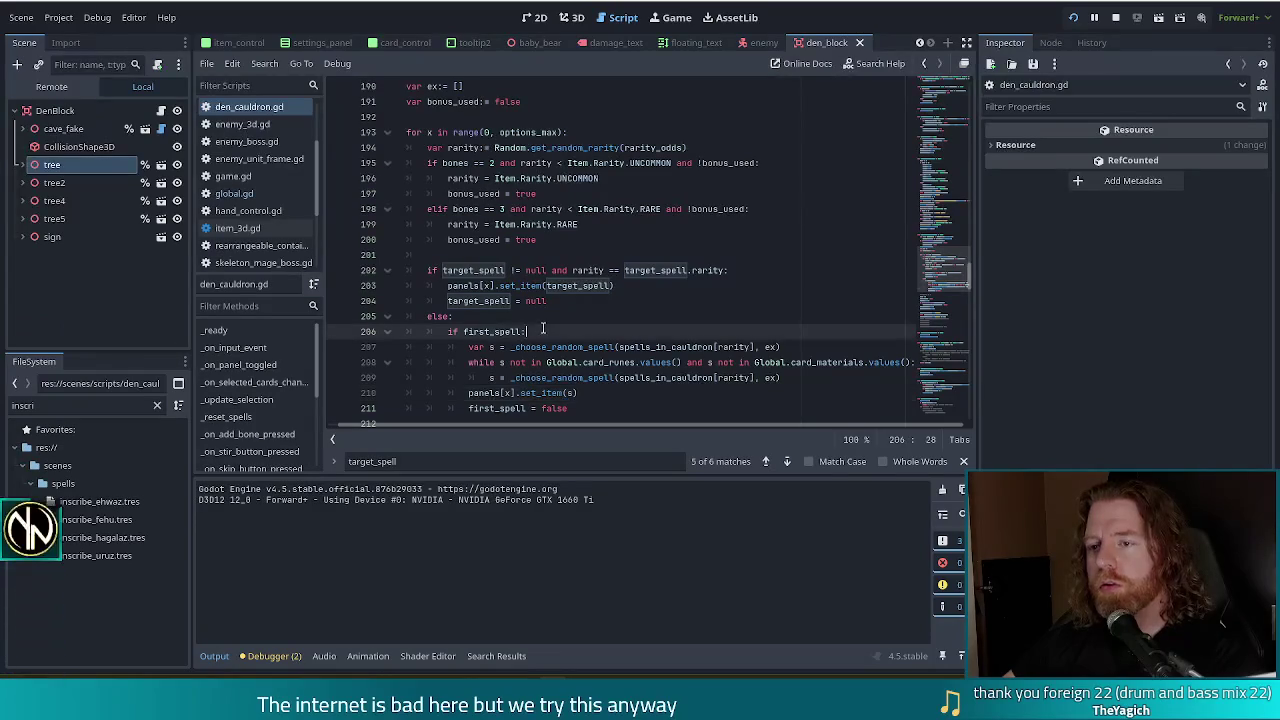
{"action": "scroll", "coordinate": [567, 320], "scroll_direction": "down", "scroll_amount": 2}
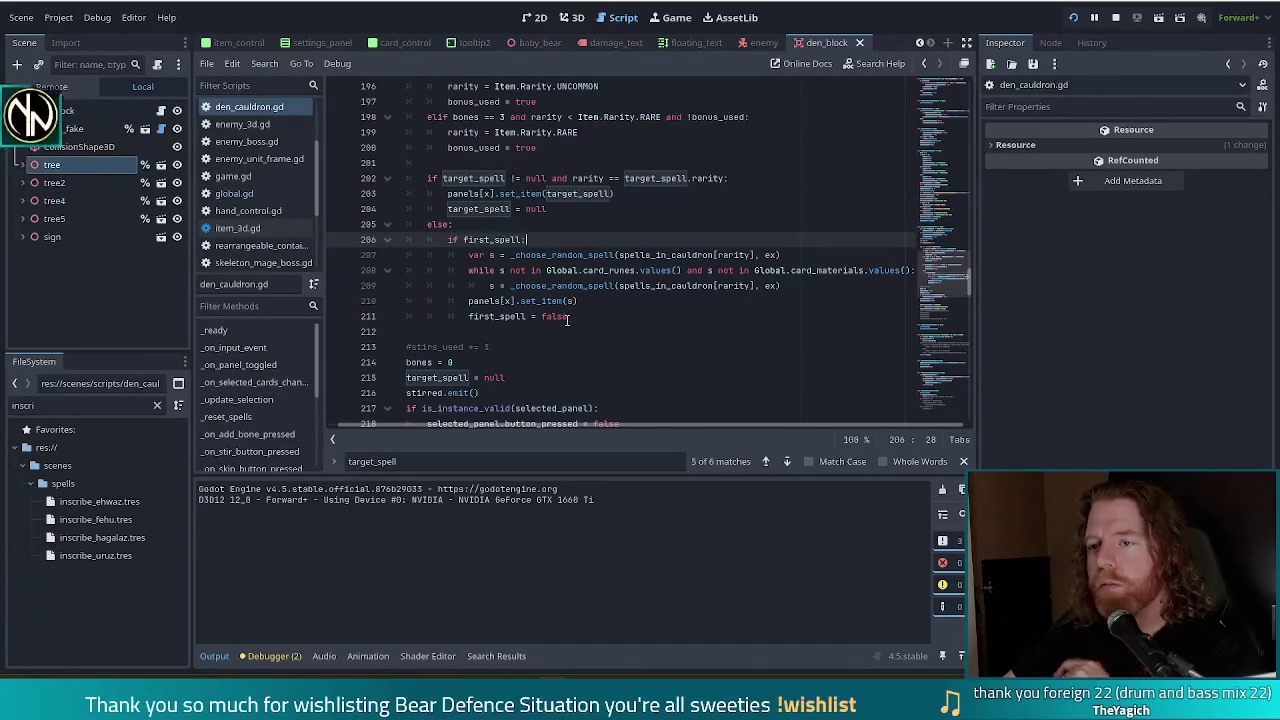
{"action": "left_click", "coordinate": [587, 318]}
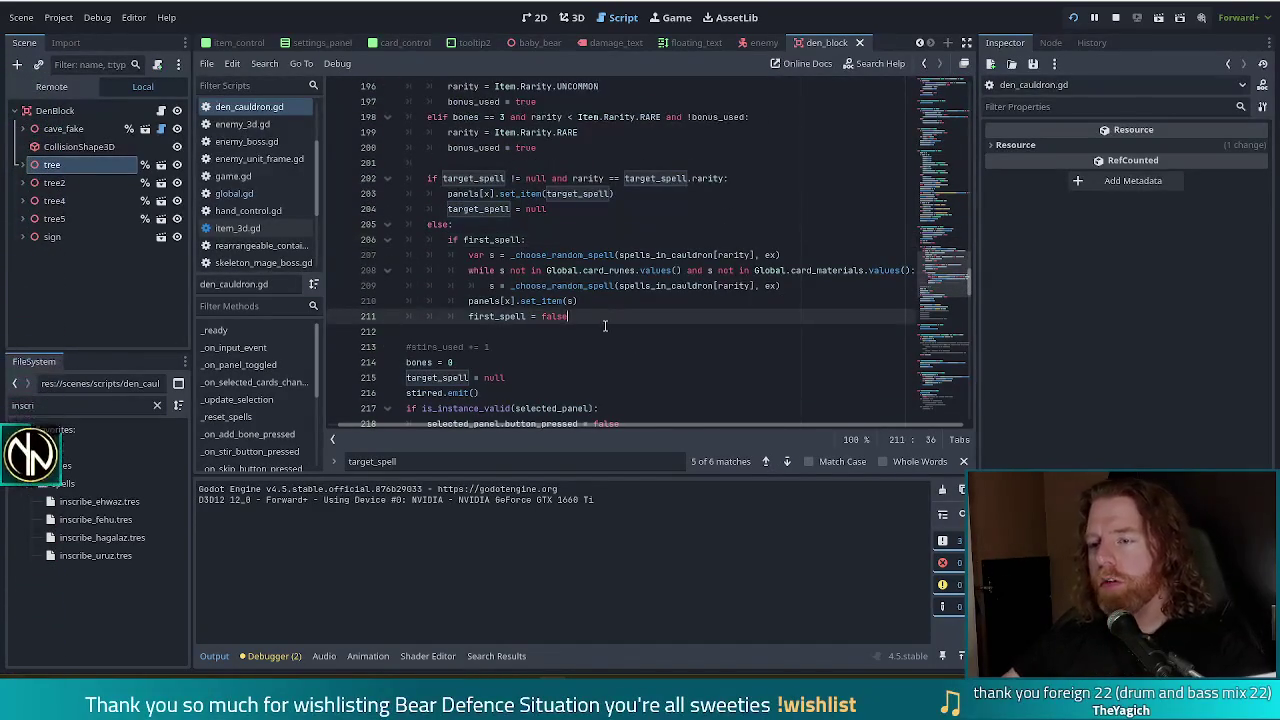
{"action": "key", "text": "Return"}
{"action": "type", "text": "else:"}
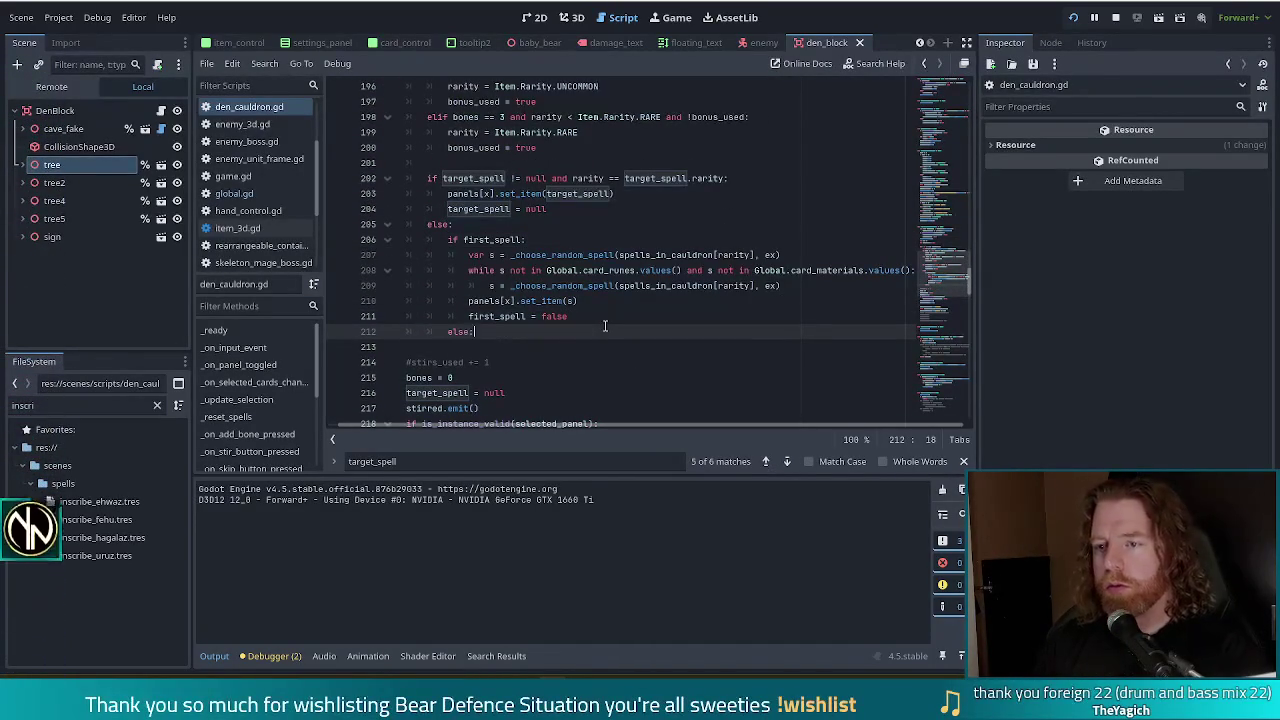
{"action": "left_click_drag", "start_coordinate": [780, 286], "coordinate": [489, 286]}
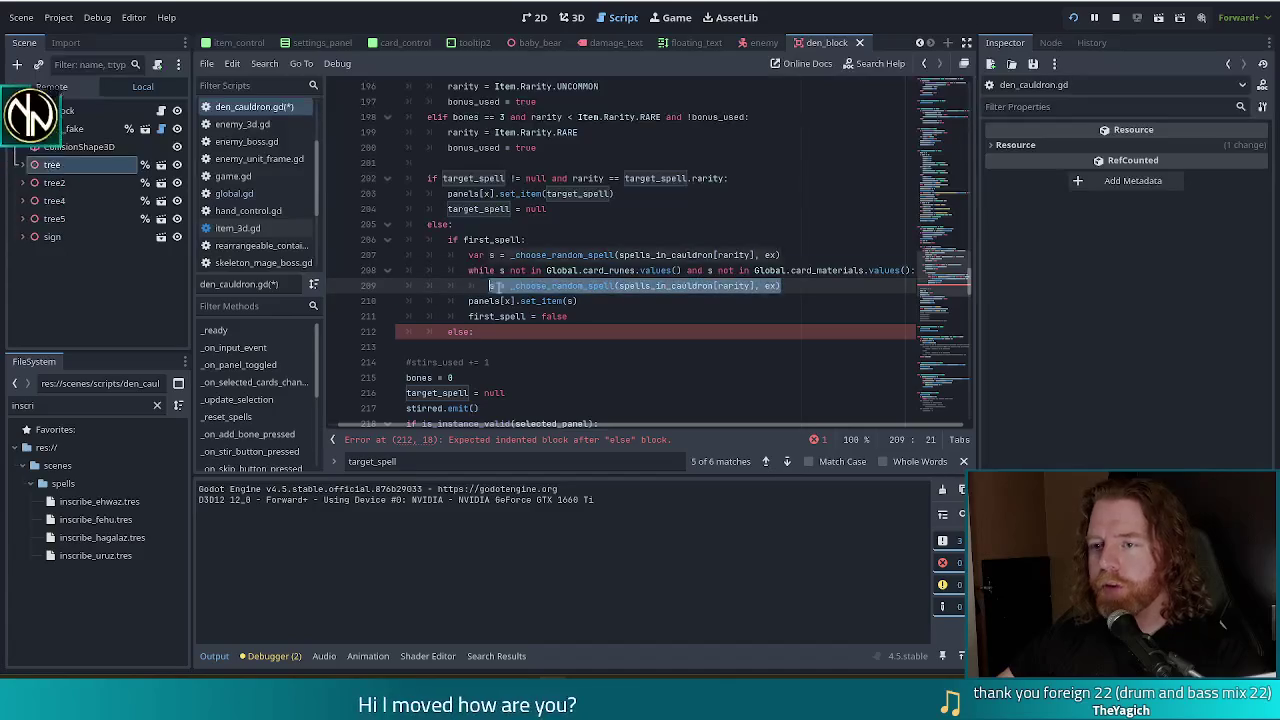
{"action": "left_click", "coordinate": [584, 300]}
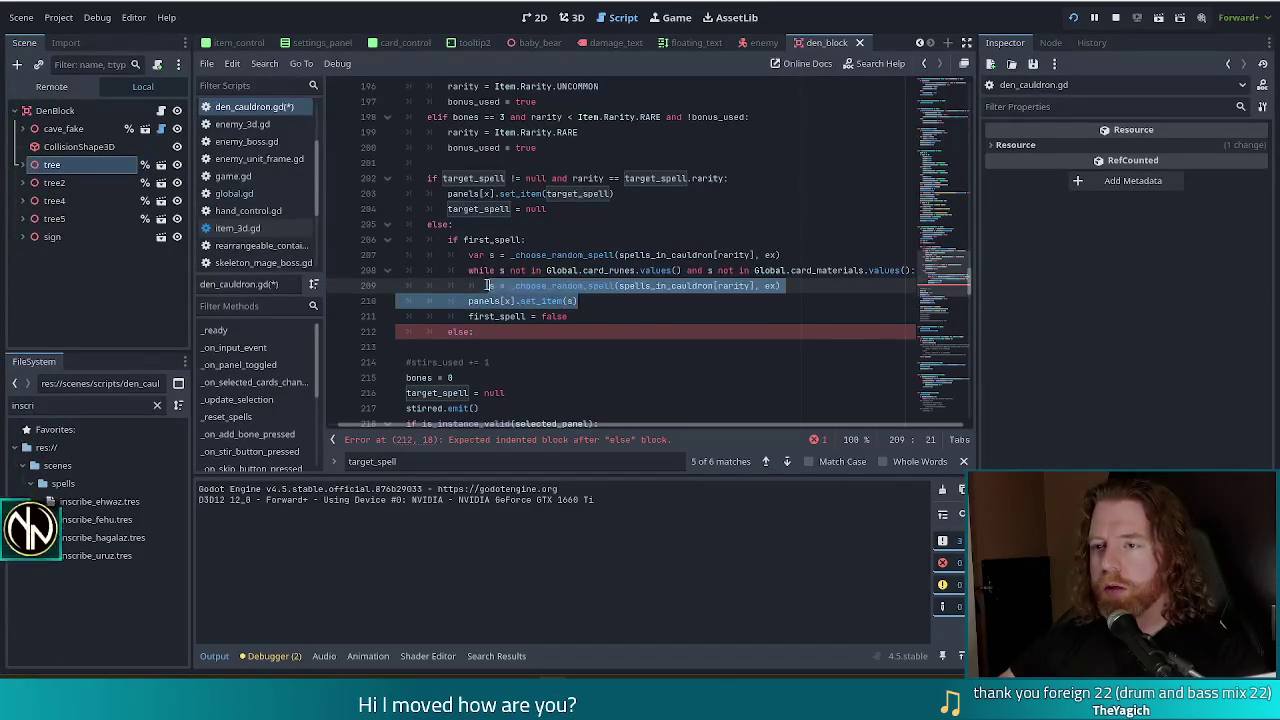
{"action": "left_click", "coordinate": [503, 331]}
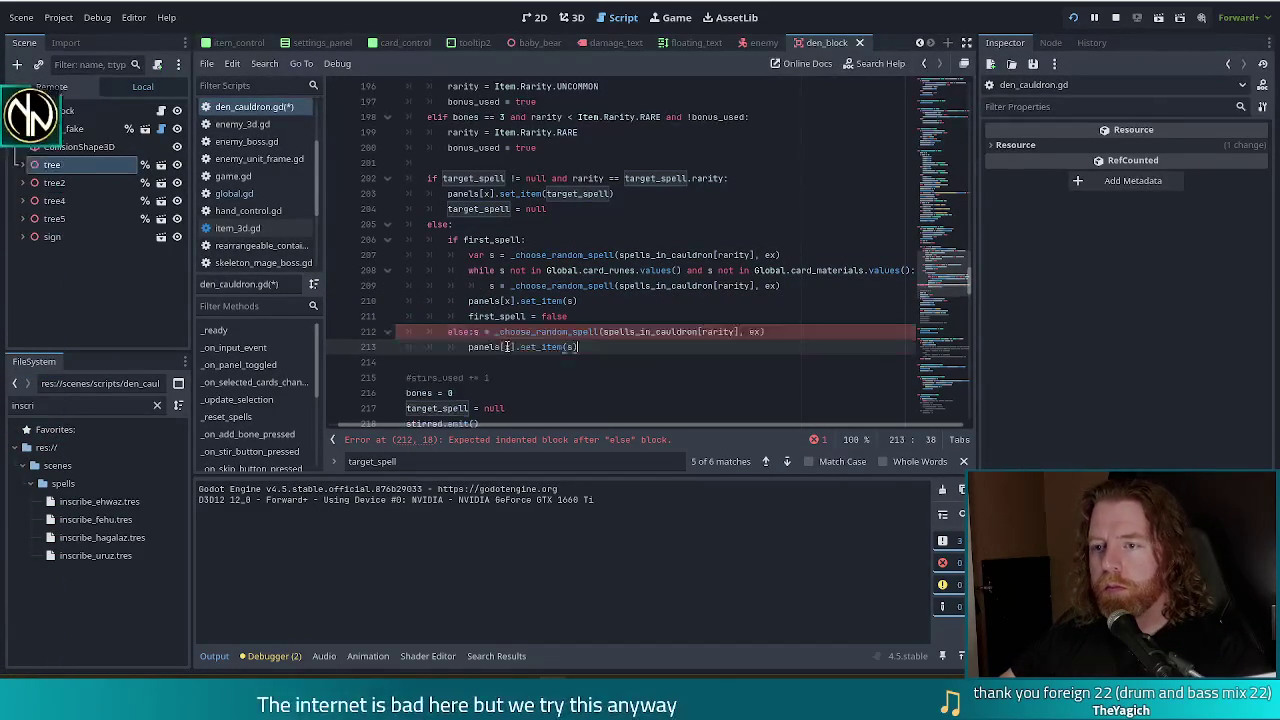
{"action": "key", "text": "Return"}
{"action": "type", "text": "s = _choose_random_spell(spells_in_cauldron[rarity], ex) \t\t\tpanels[x].set_item(s)"}
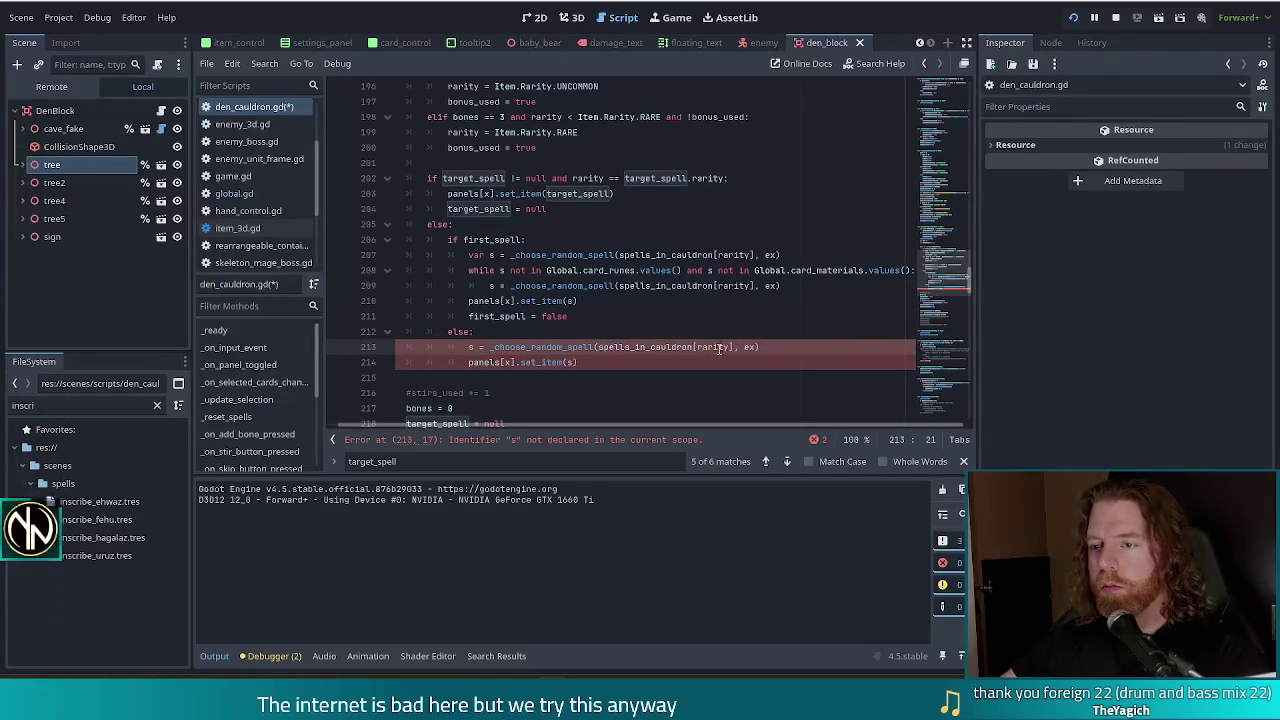
Step: Move the _choose_random_spell call into set_item, delete the leftover s = line, save and rerun
{"action": "left_click_drag", "start_coordinate": [762, 347], "coordinate": [488, 347]}
{"action": "key", "text": "ctrl+x"}
{"action": "left_click", "coordinate": [591, 362]}
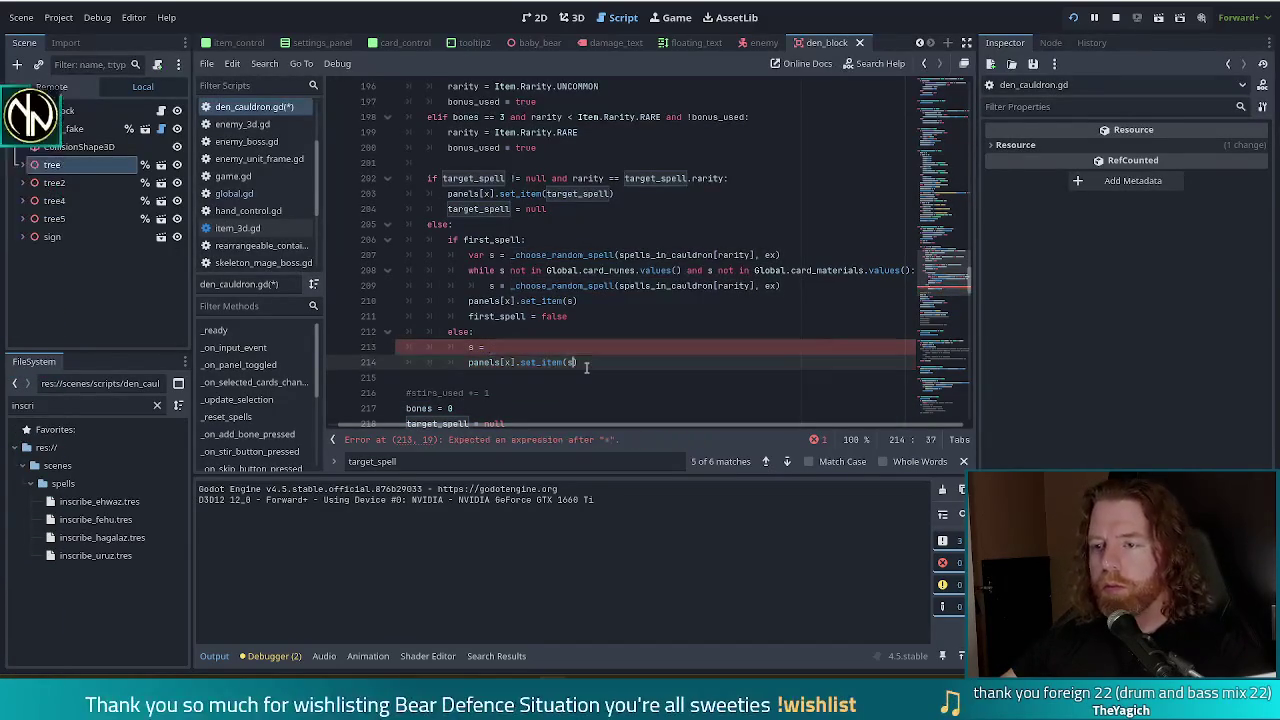
{"action": "key", "text": "ctrl+v"}
{"action": "left_click", "coordinate": [500, 347]}
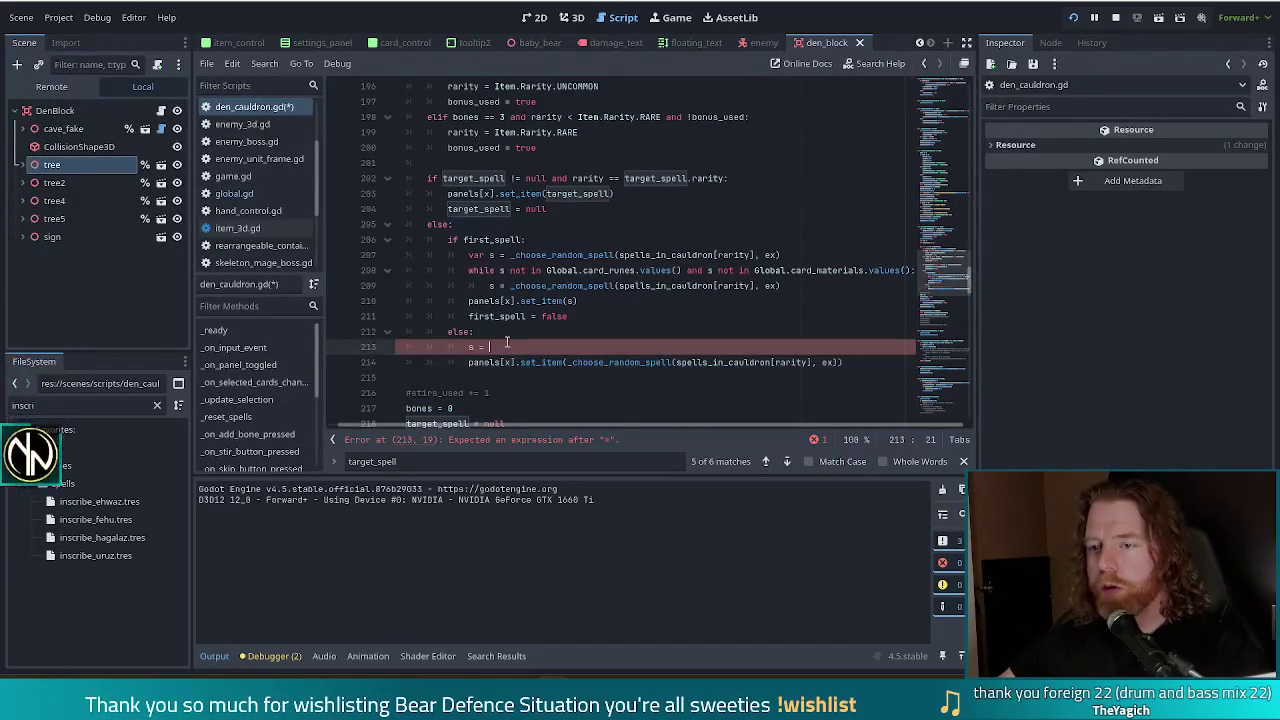
{"action": "key", "text": "BackSpace"}
{"action": "key", "text": "BackSpace"}
{"action": "key", "text": "BackSpace"}
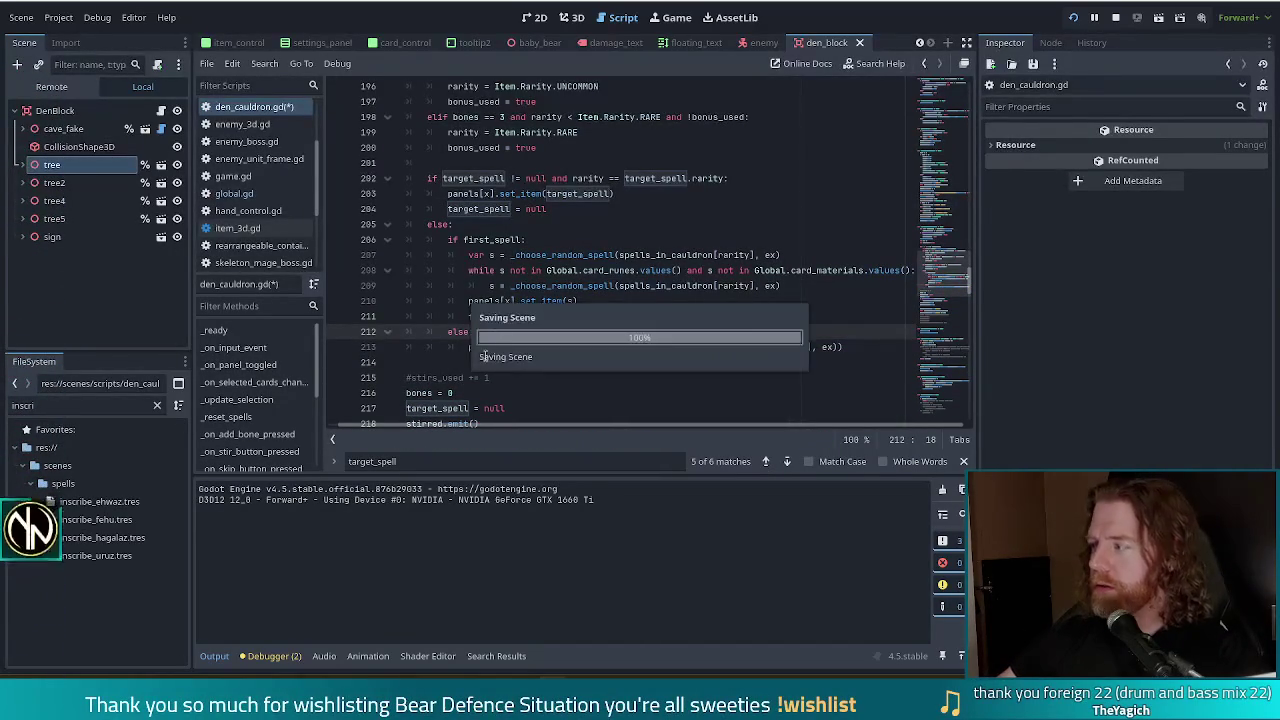
{"action": "key", "text": "ctrl+s"}
{"action": "left_click", "coordinate": [1073, 17]}
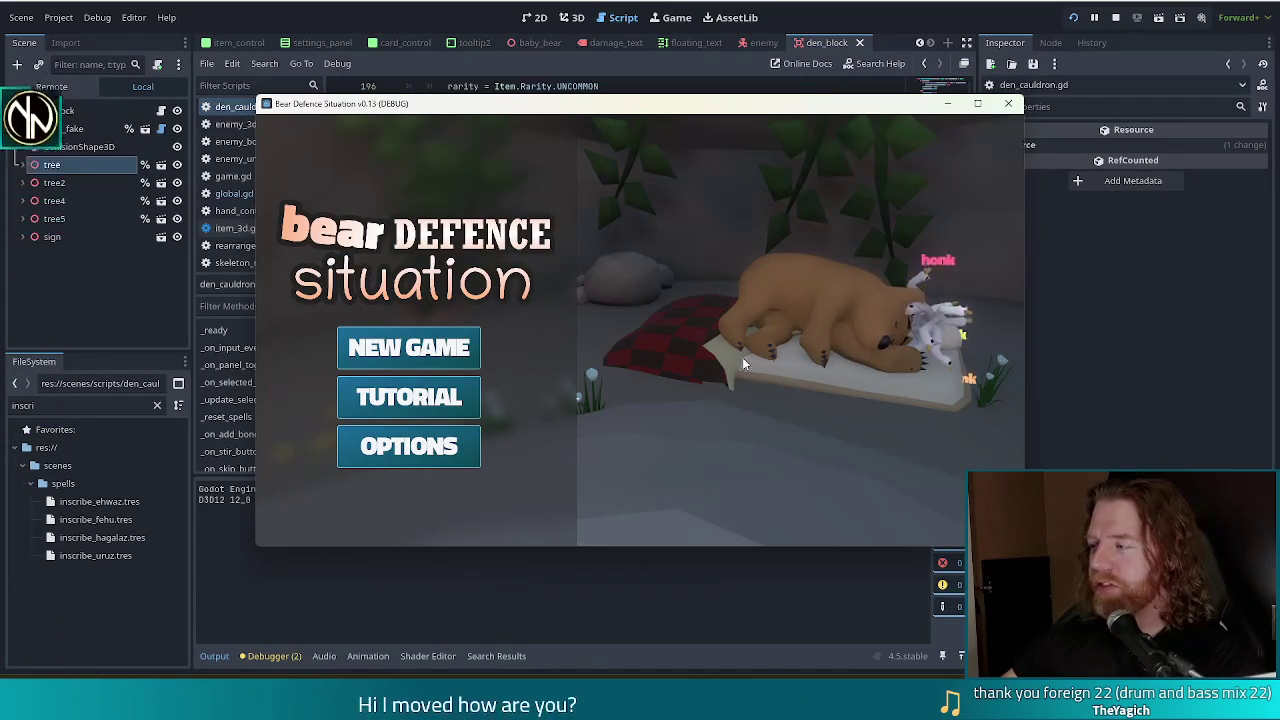
Step: Start a new game at Level 1 and close the stray itch.io browser window
{"action": "left_click", "coordinate": [472, 342]}
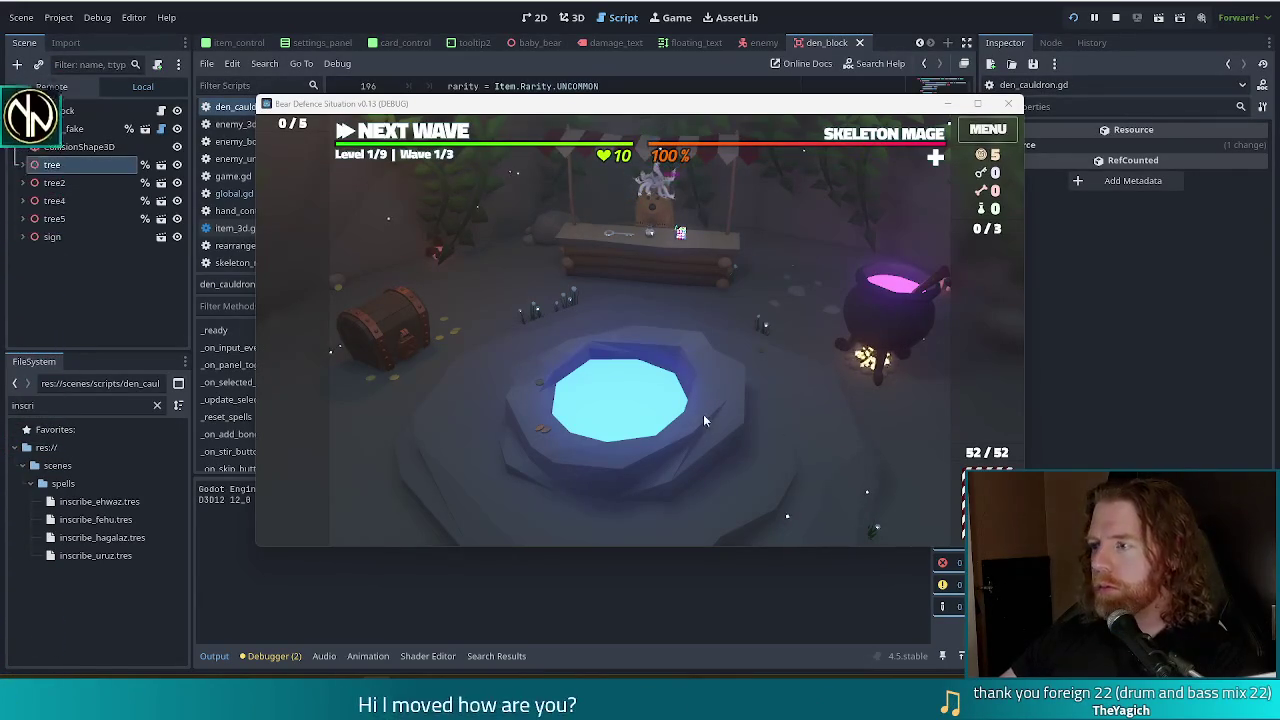
{"action": "key", "text": "alt+Tab"}
{"action": "left_click_drag", "start_coordinate": [1008, 35], "coordinate": [734, 45]}
{"action": "mouse_move", "coordinate": [733, 318]}
{"action": "left_mouse_down"}
{"action": "mouse_move", "coordinate": [748, 316]}
{"action": "mouse_move", "coordinate": [584, 300]}
{"action": "mouse_move", "coordinate": [740, 318]}
{"action": "left_mouse_up"}
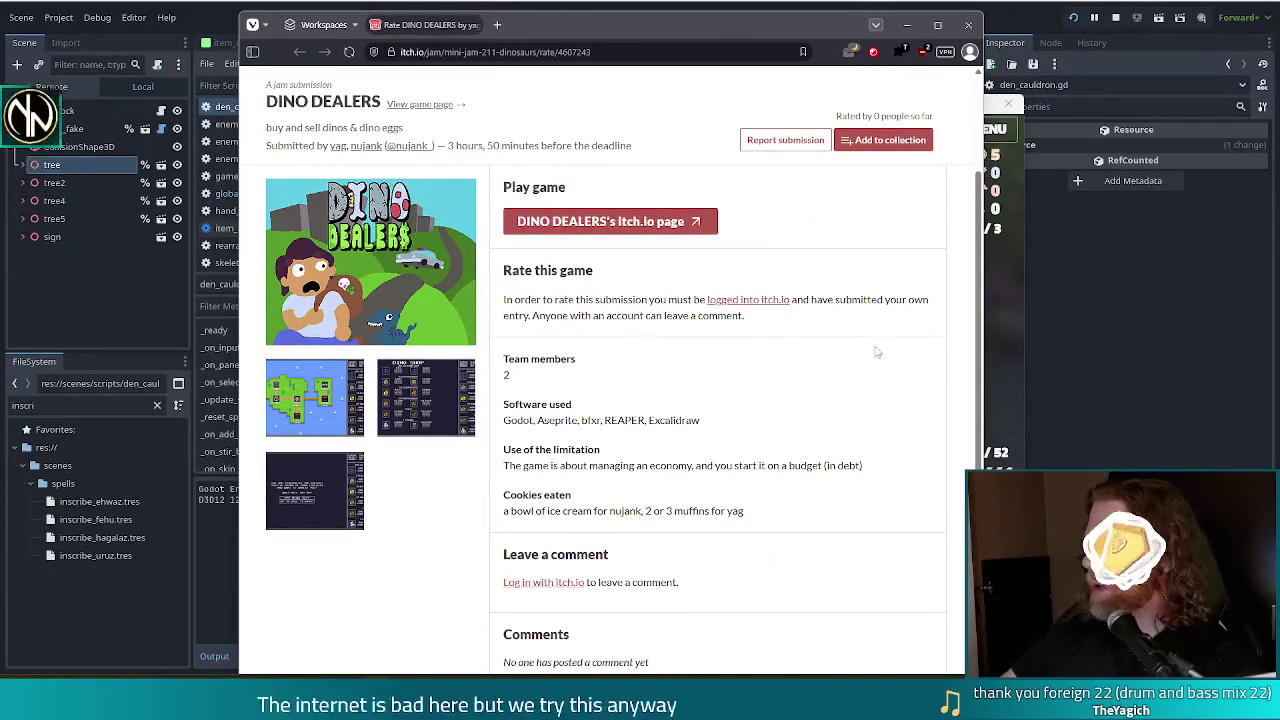
{"action": "left_click", "coordinate": [966, 26]}
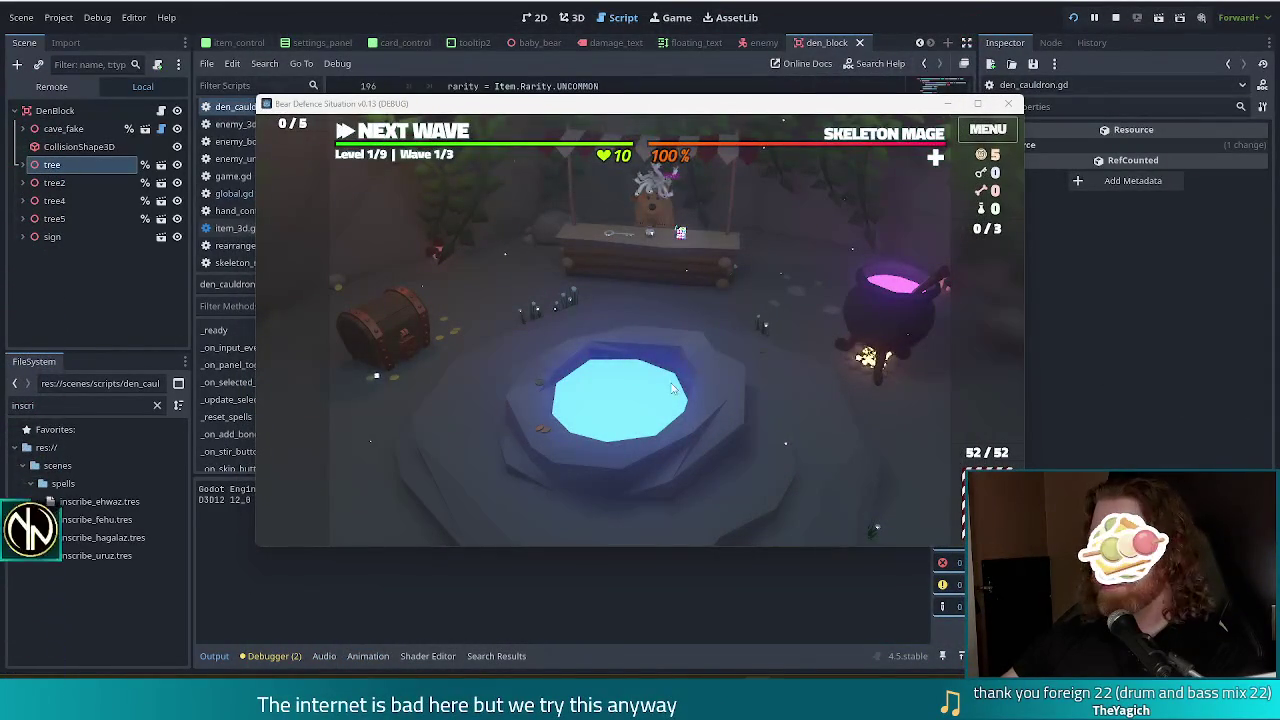
Step: Move the game window left and run the test_kit cheat from the console
{"action": "left_click_drag", "start_coordinate": [777, 104], "coordinate": [690, 100]}
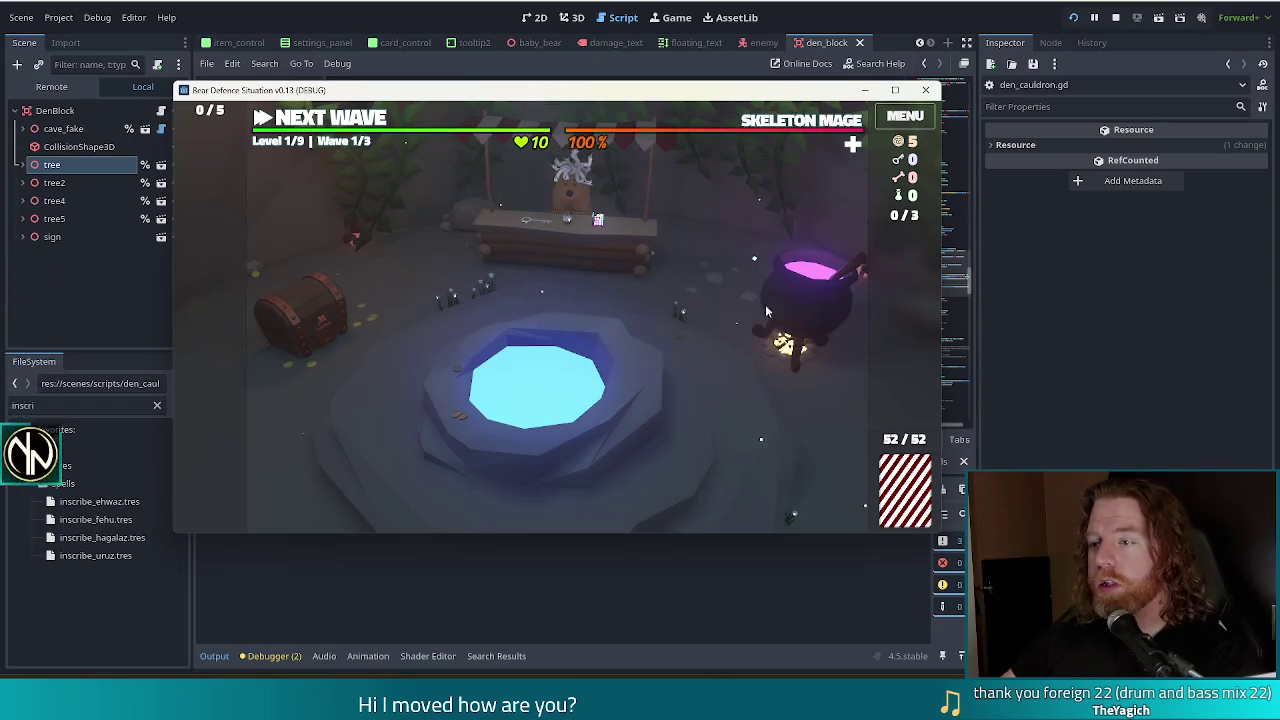
{"action": "key", "text": "grave"}
{"action": "type", "text": "test_kit"}
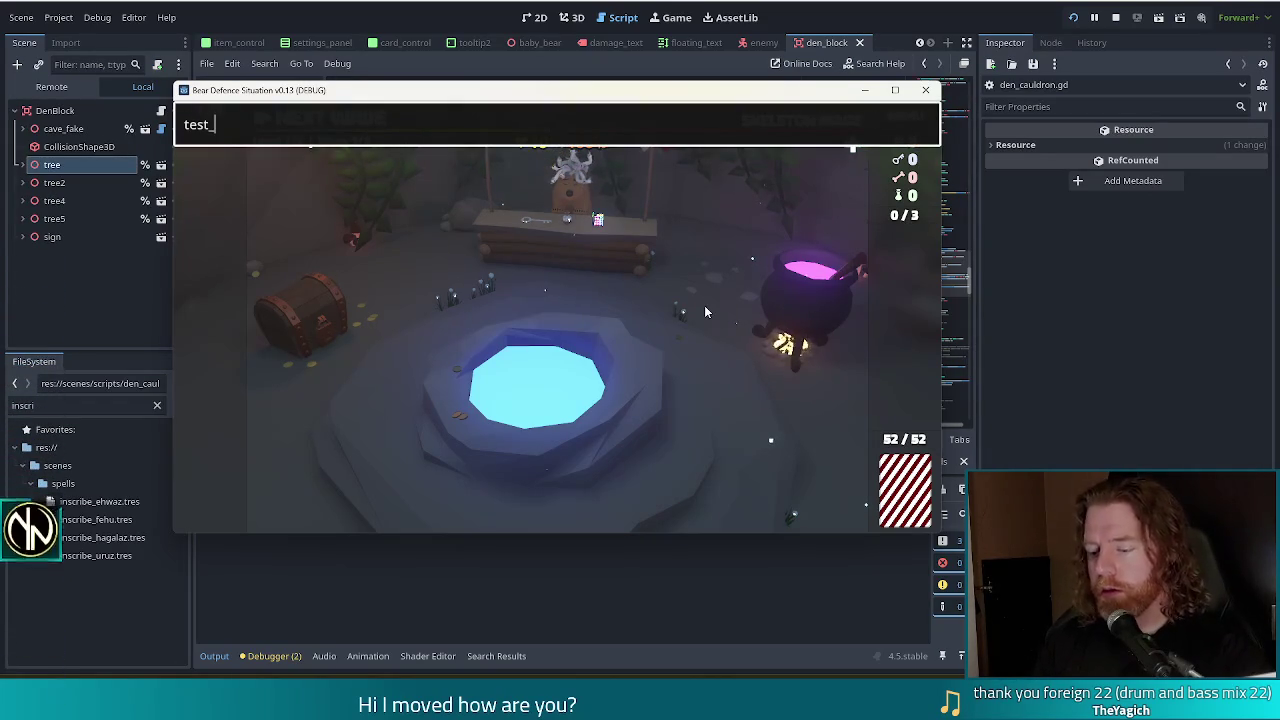
{"action": "key", "text": "Return"}
Step: Add a bone and stir for Inscribe Rune: Fehu, skip, stir again, then close the game
{"action": "left_click", "coordinate": [703, 305]}
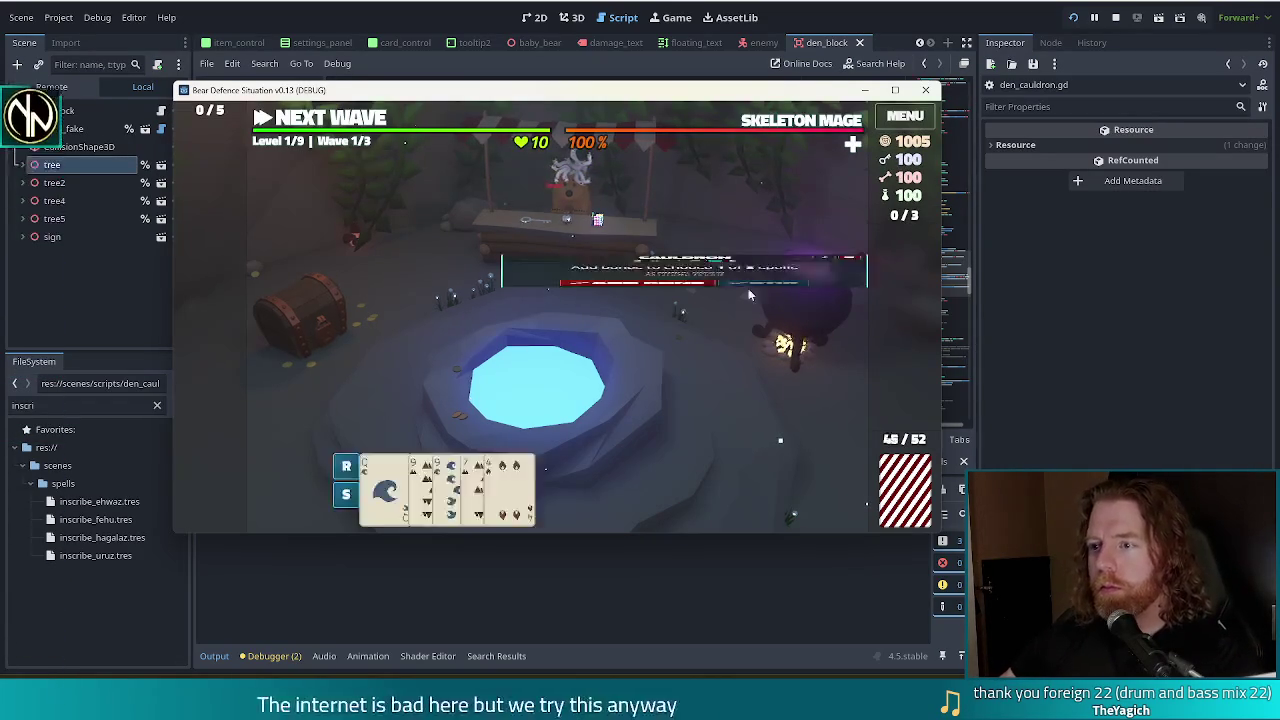
{"action": "left_click", "coordinate": [640, 370]}
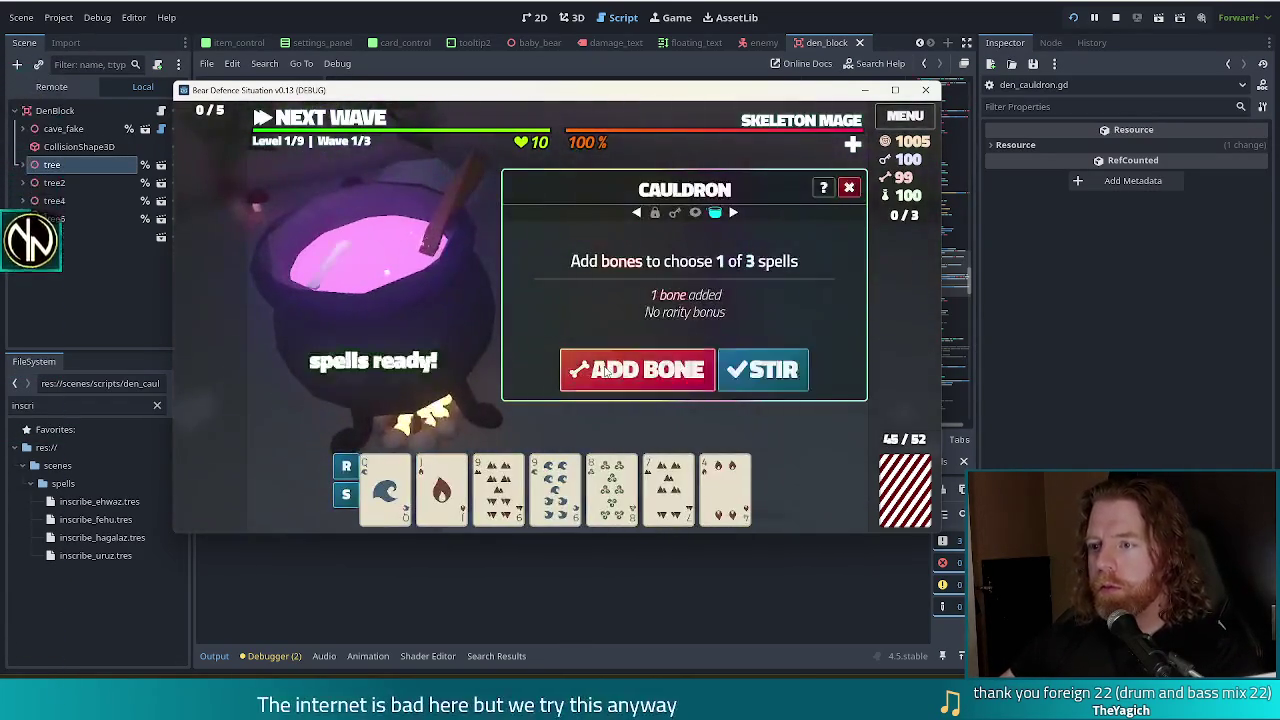
{"action": "left_click", "coordinate": [768, 370]}
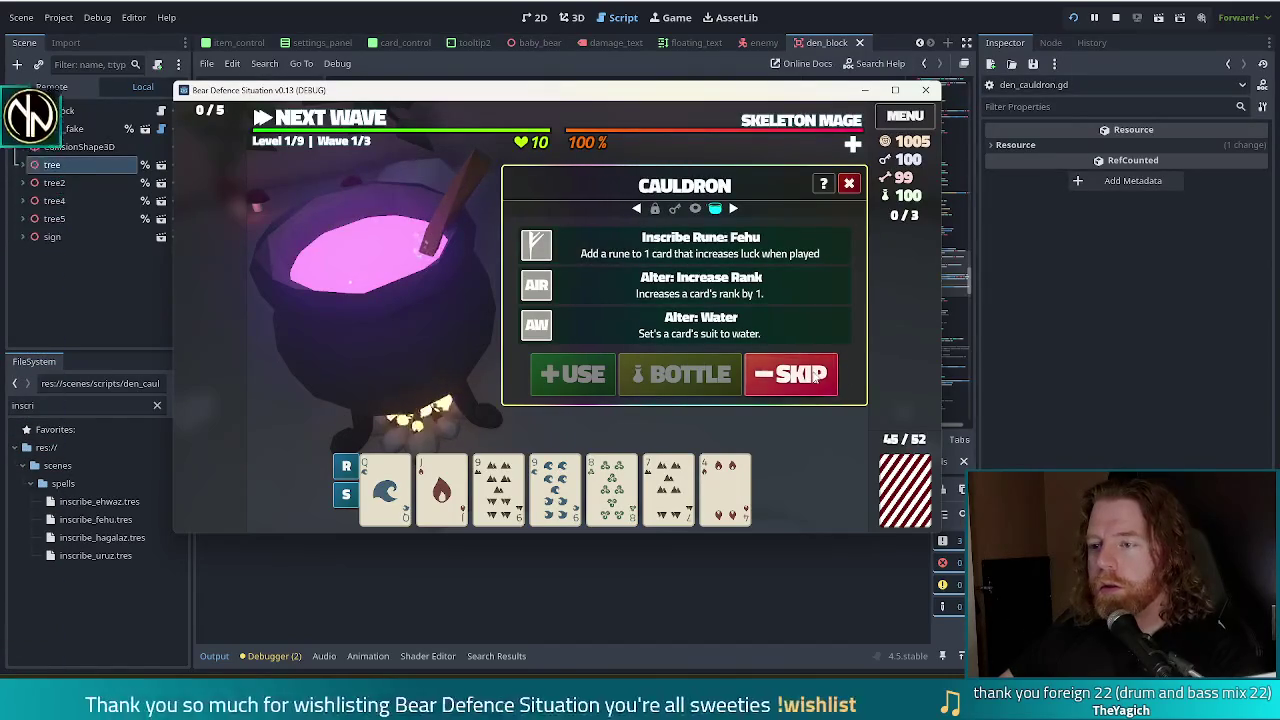
{"action": "left_click", "coordinate": [752, 377]}
{"action": "left_click", "coordinate": [637, 370]}
{"action": "left_click", "coordinate": [763, 370]}
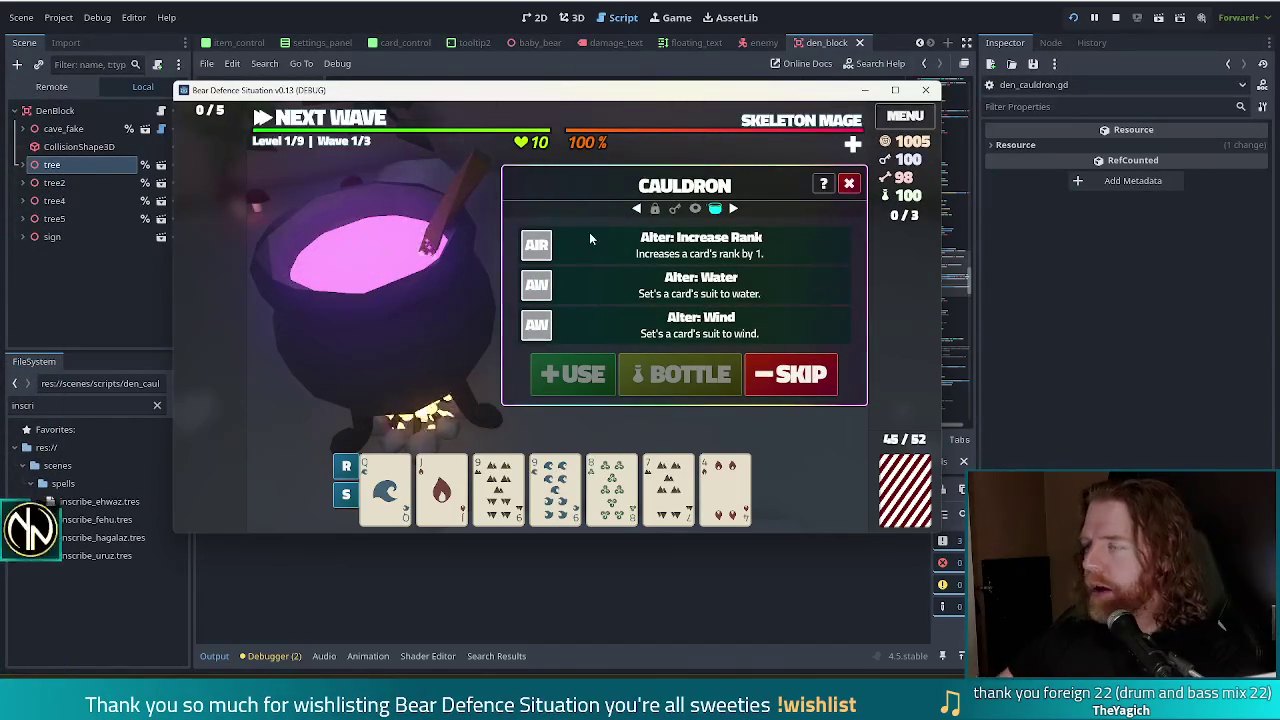
{"action": "left_click", "coordinate": [925, 91]}
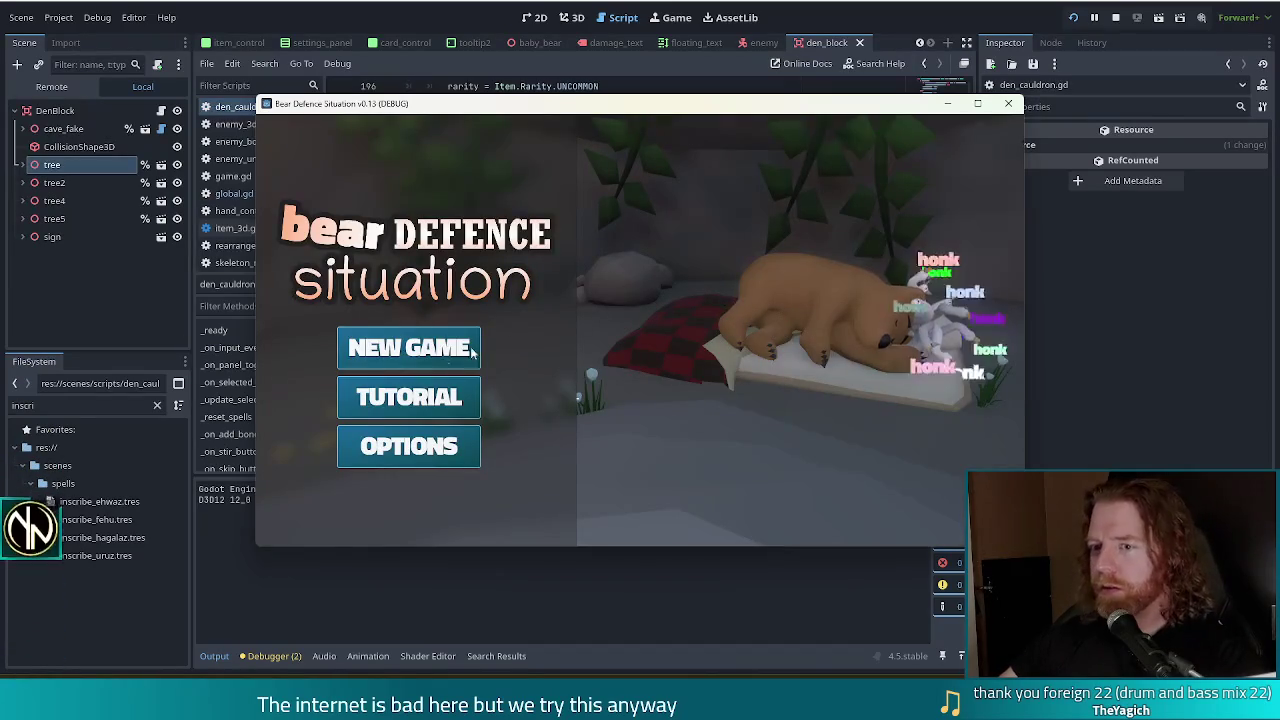
Step: Start a new game and run the test_kit cheat from the console
{"action": "left_click", "coordinate": [432, 348]}
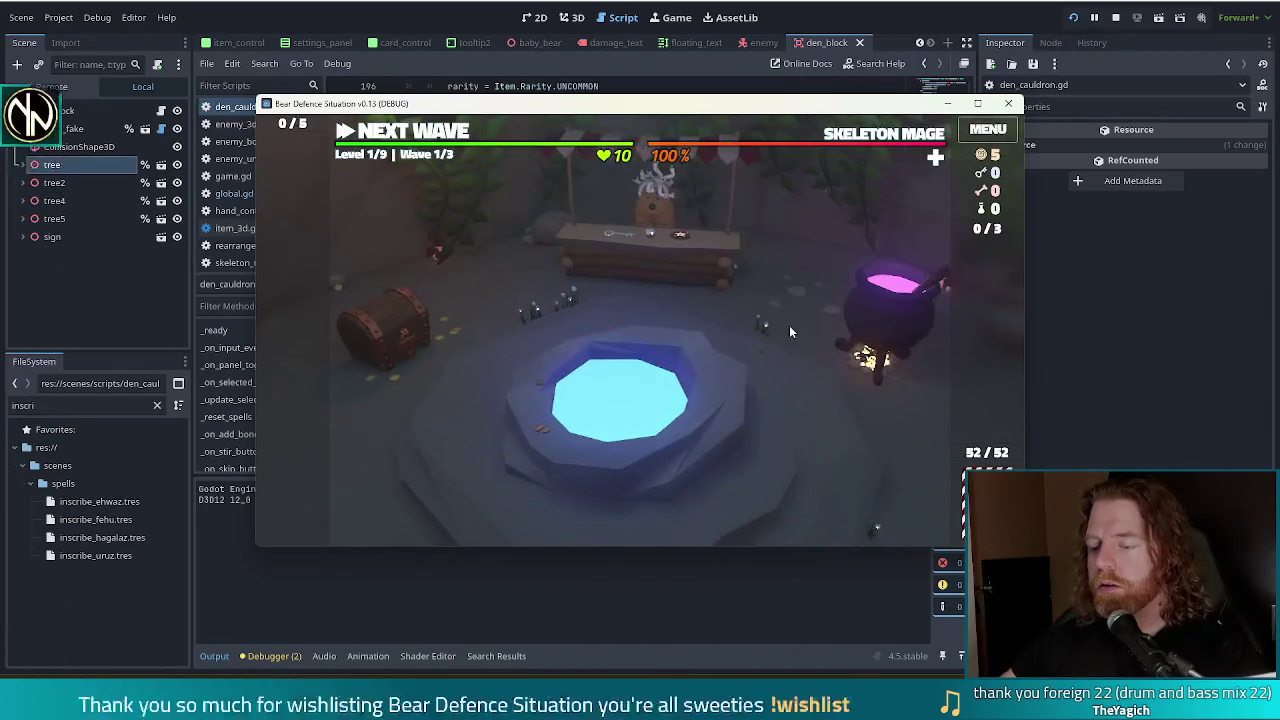
{"action": "key", "text": "grave"}
{"action": "type", "text": "test_kit"}
{"action": "key", "text": "Return"}
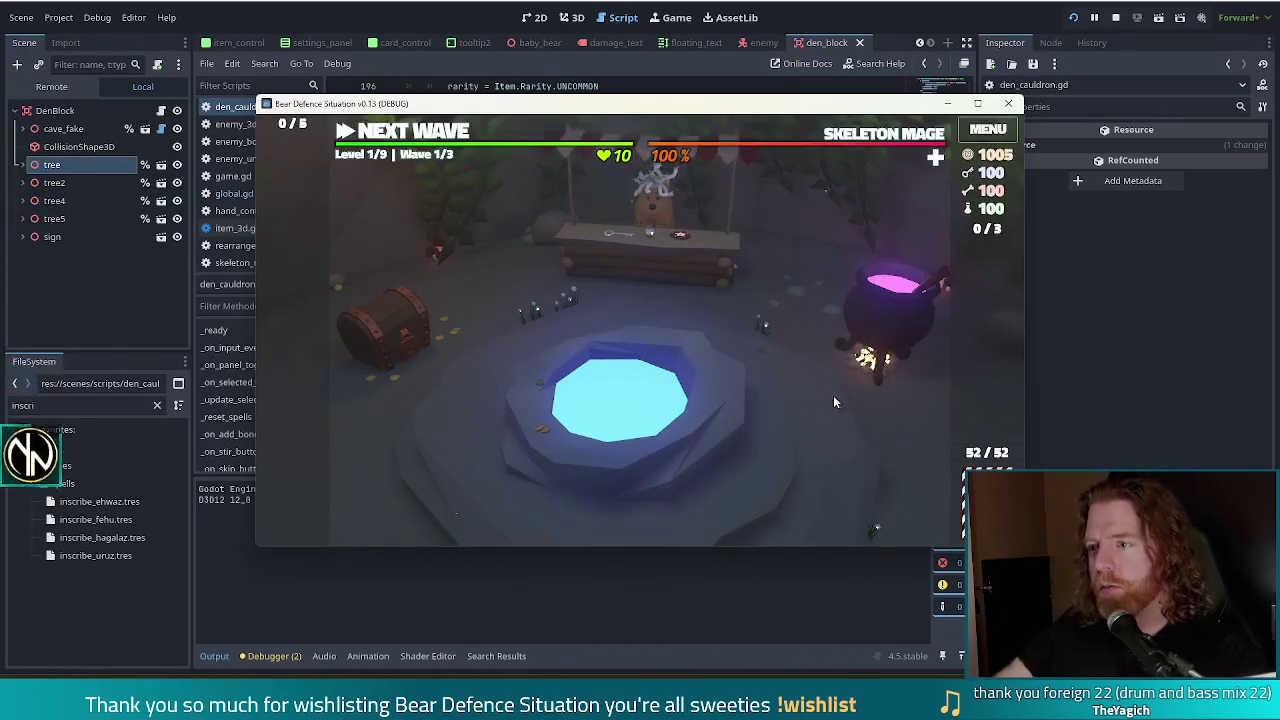
Step: Stir the cauldron with two bones twice, skipping, then with three bones
{"action": "left_click", "coordinate": [894, 312]}
{"action": "double_click", "coordinate": [733, 382]}
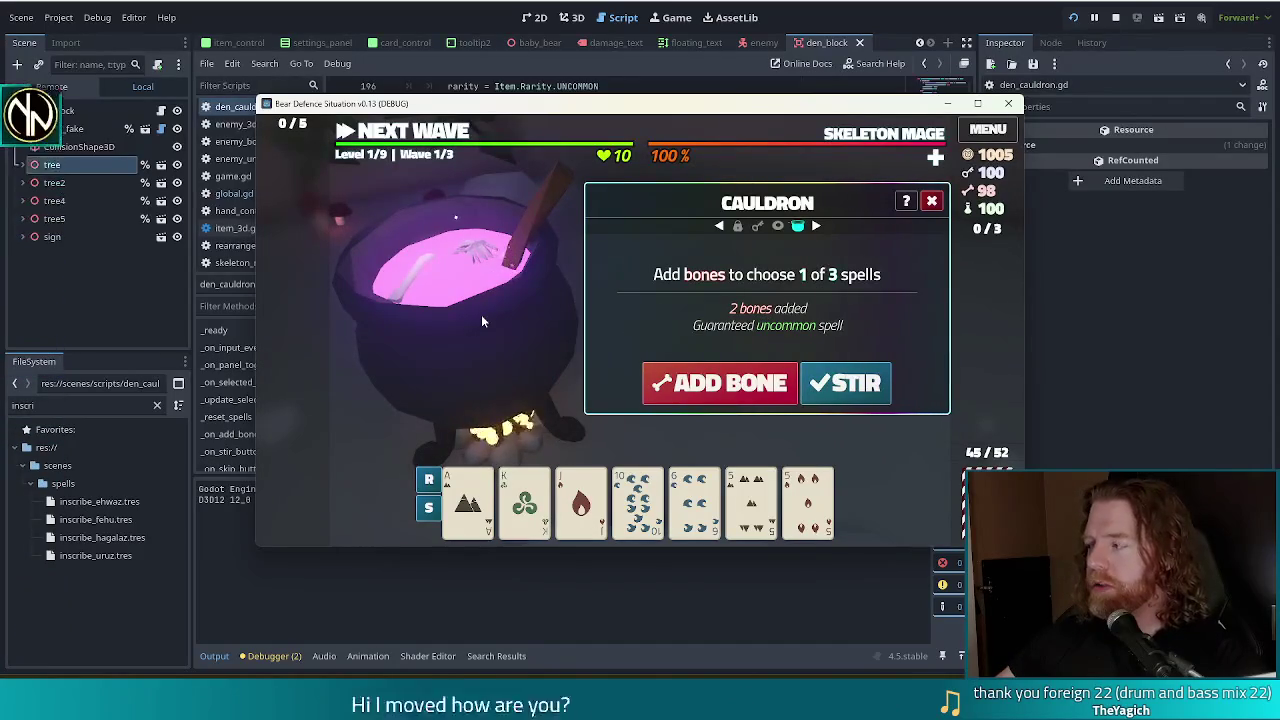
{"action": "left_click", "coordinate": [870, 383]}
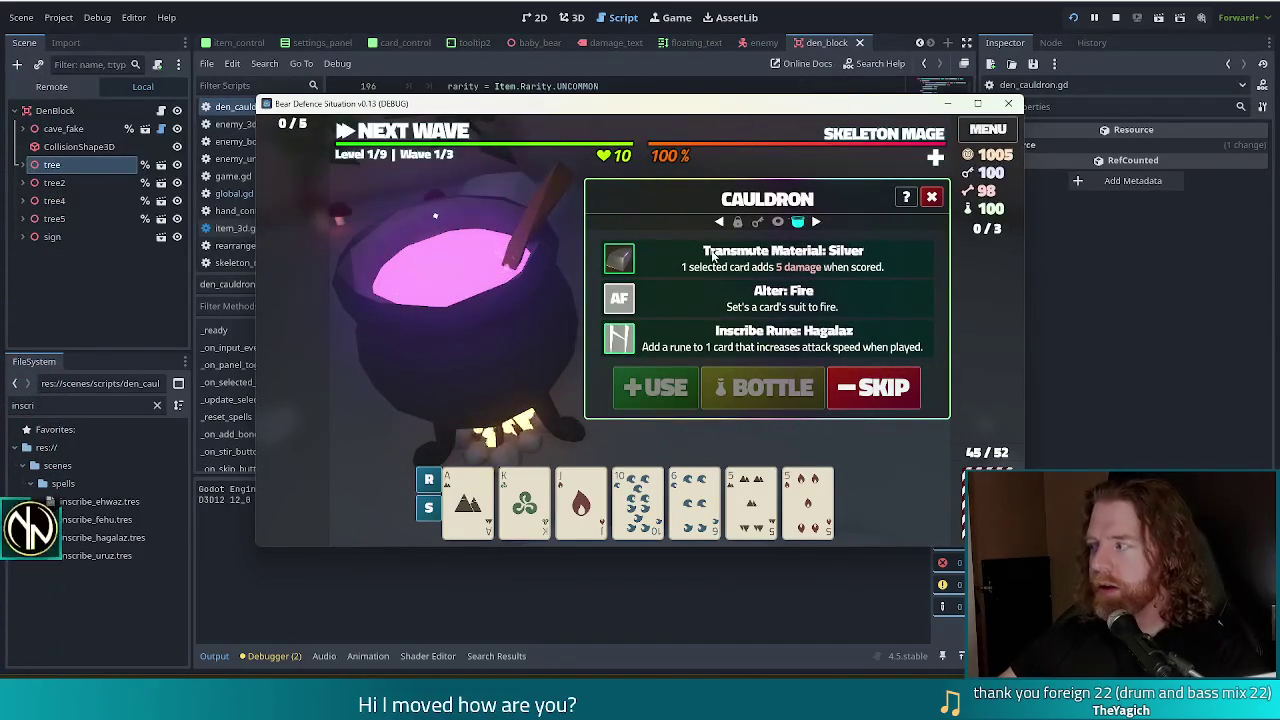
{"action": "left_click", "coordinate": [870, 388]}
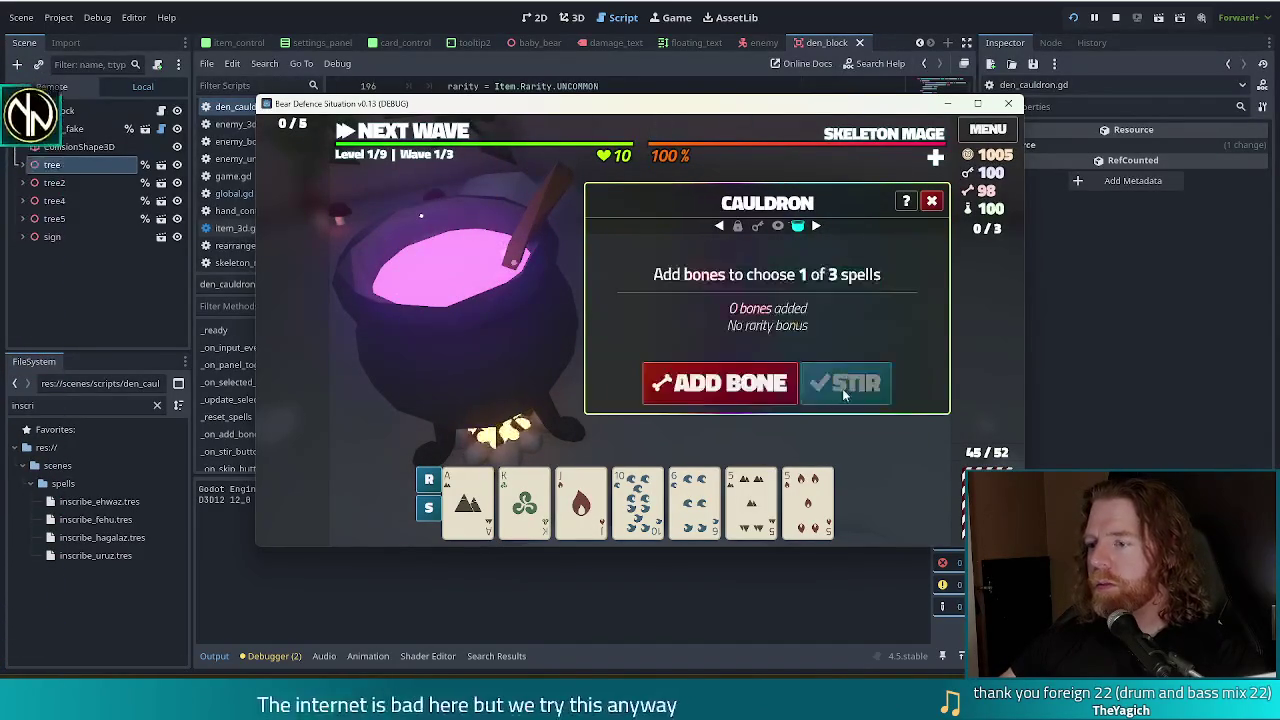
{"action": "left_click", "coordinate": [744, 383]}
{"action": "left_click", "coordinate": [744, 383]}
{"action": "left_click", "coordinate": [744, 383]}
{"action": "left_click", "coordinate": [848, 385]}
{"action": "left_click", "coordinate": [849, 394]}
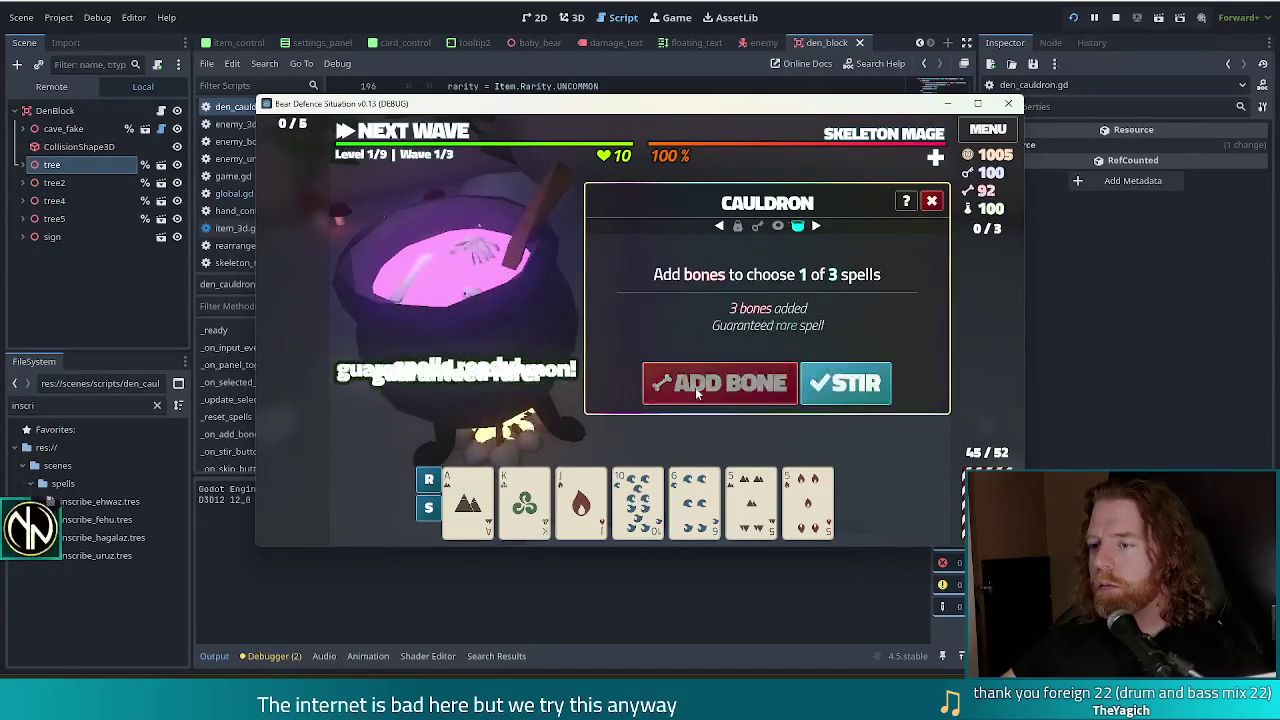
{"action": "left_click", "coordinate": [855, 390]}
{"action": "left_click", "coordinate": [870, 386]}
{"action": "left_click", "coordinate": [700, 390]}
{"action": "left_click", "coordinate": [700, 390]}
{"action": "left_click", "coordinate": [700, 390]}
{"action": "left_click", "coordinate": [826, 390]}
Step: Relaunch, run test_kit, and stir two bones to get Transmute Sapphire, Copper and Increase Rank
{"action": "key", "text": "F5"}
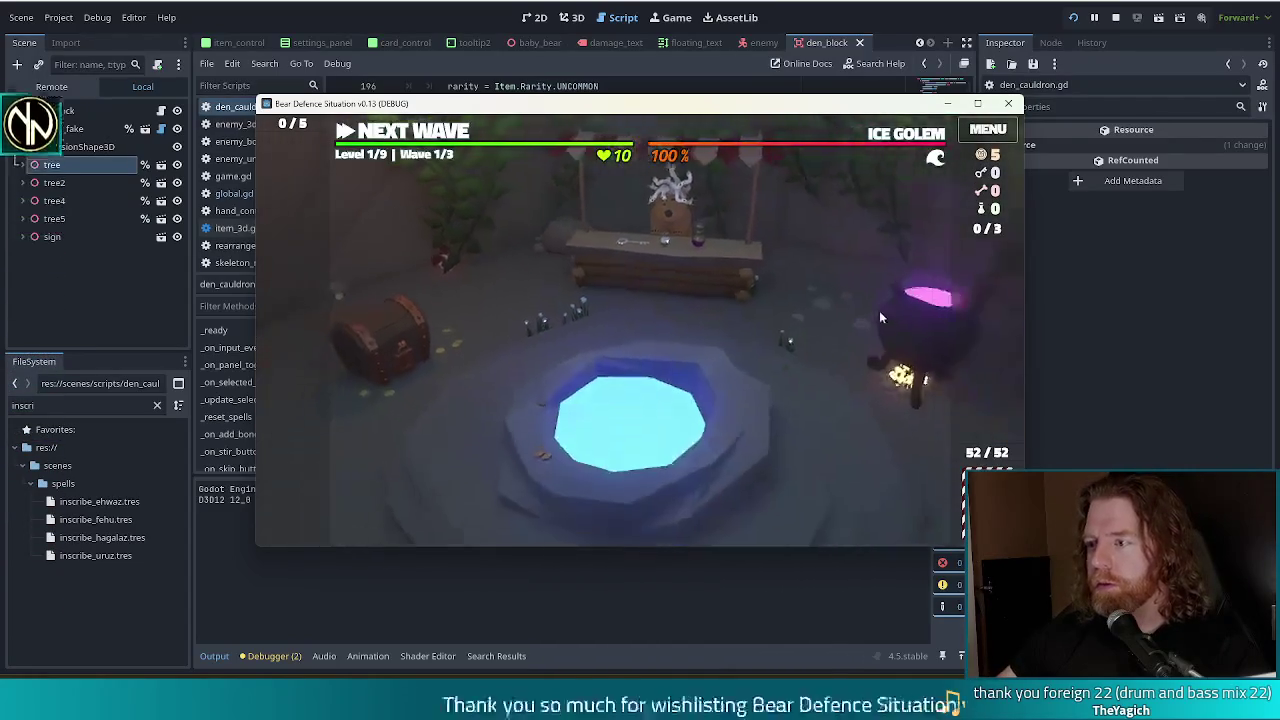
{"action": "left_click", "coordinate": [868, 318]}
{"action": "key", "text": "grave"}
{"action": "type", "text": "test_kit"}
{"action": "key", "text": "Return"}
{"action": "left_click", "coordinate": [782, 372]}
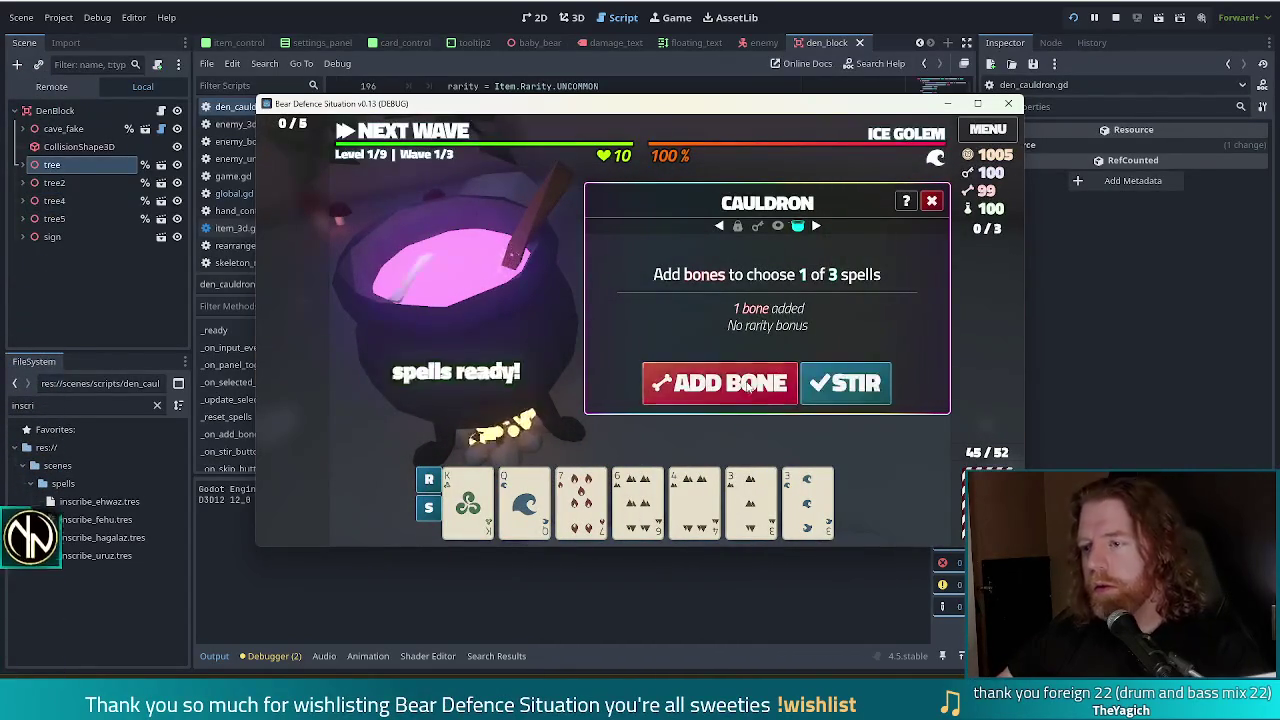
{"action": "left_click", "coordinate": [782, 372]}
{"action": "left_click", "coordinate": [782, 372]}
{"action": "left_click", "coordinate": [855, 385]}
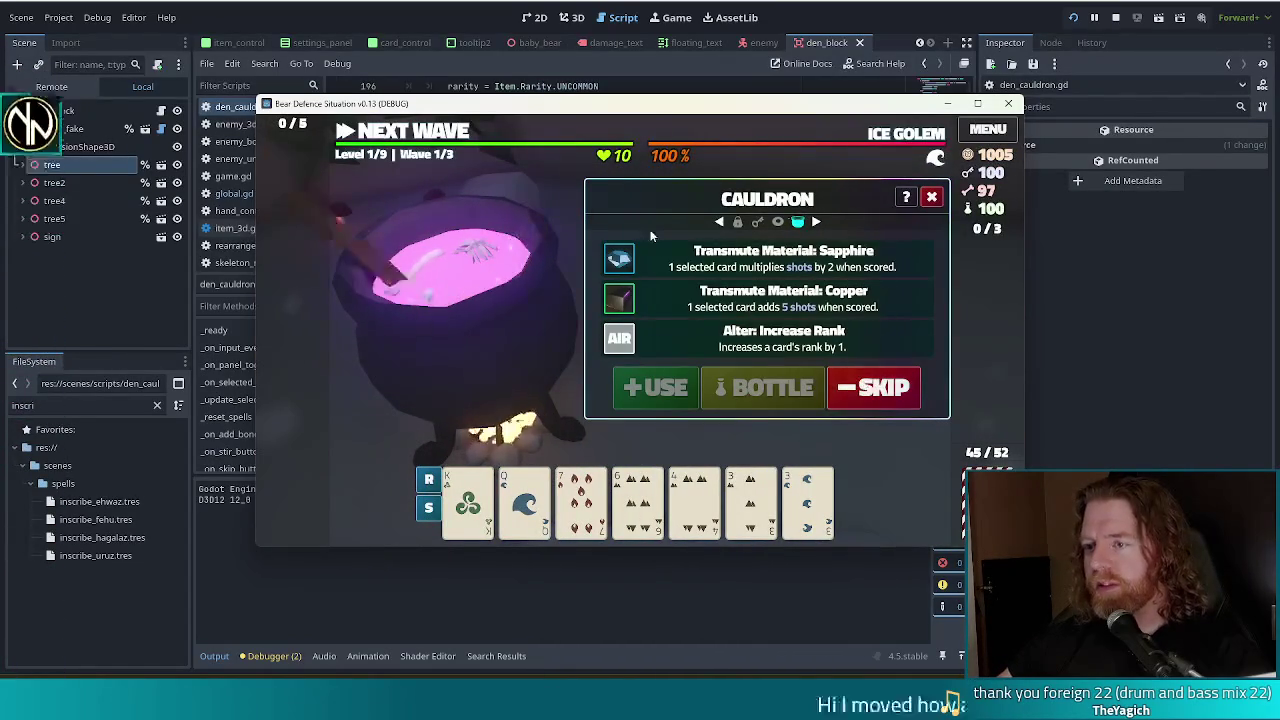
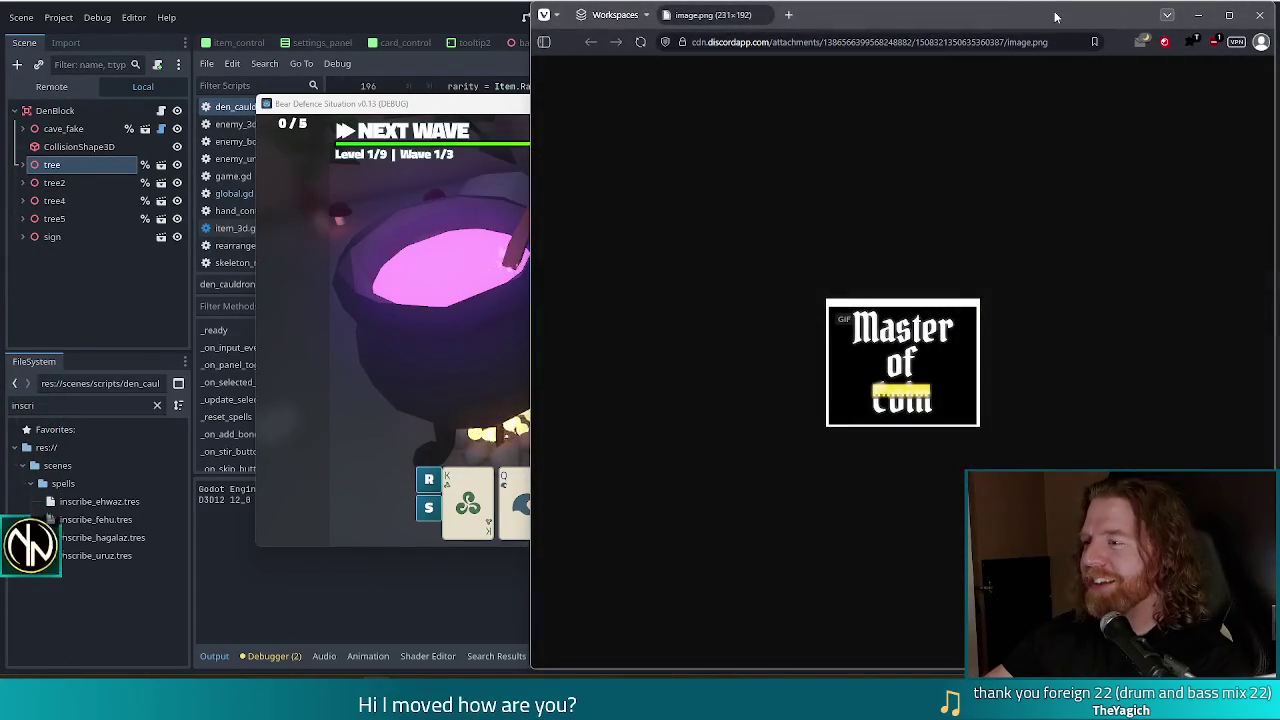
Step: Move the Vivaldi 'Master of Coin' image window left so it sits over the Godot editor
{"action": "left_click_drag", "start_coordinate": [1055, 16], "coordinate": [815, 12]}
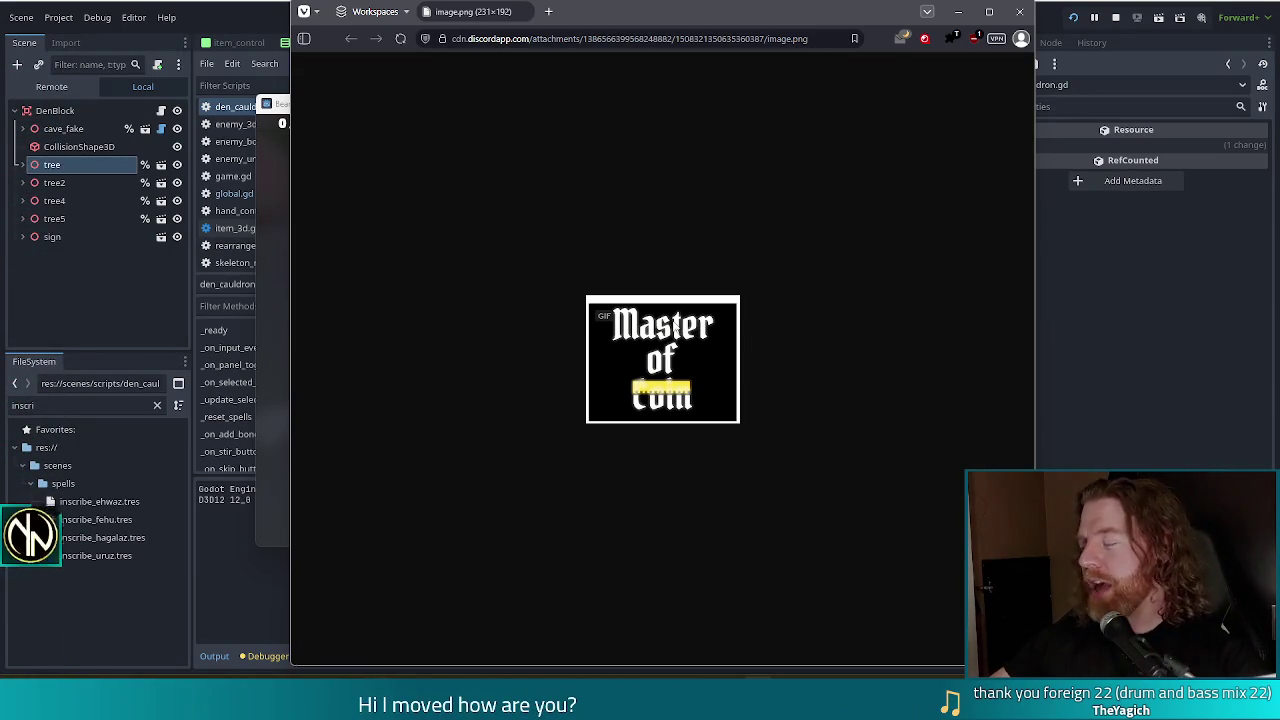
Step: Close the image preview, stop the game, filter files by skeleton_warr, and open skeleton_warrior_boss.tres
{"action": "left_click", "coordinate": [1082, 4]}
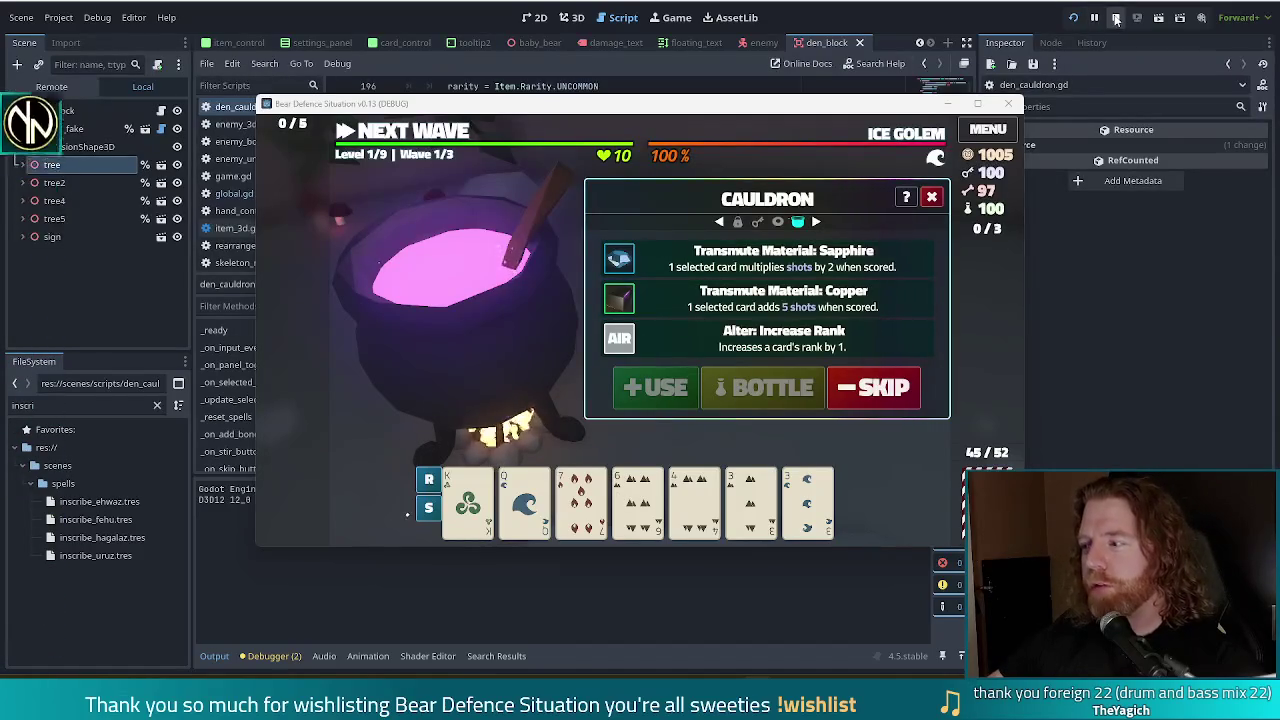
{"action": "left_click", "coordinate": [1116, 19]}
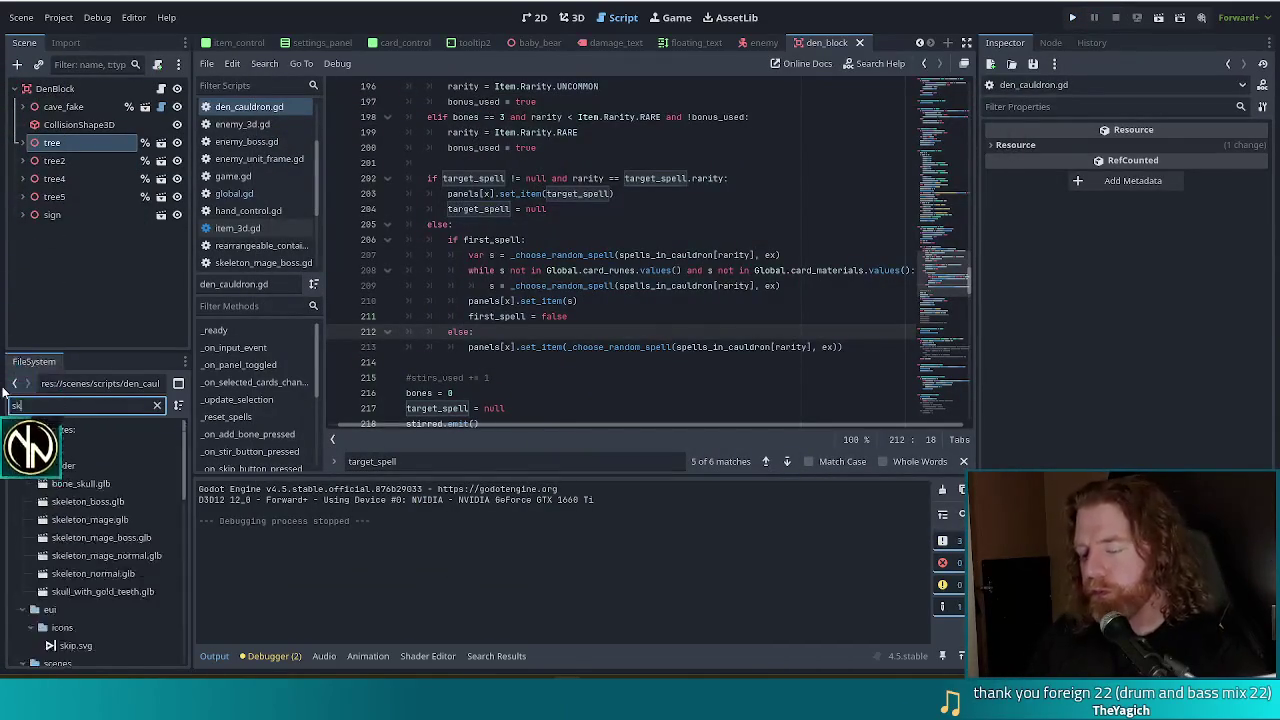
{"action": "type", "text": "keleton"}
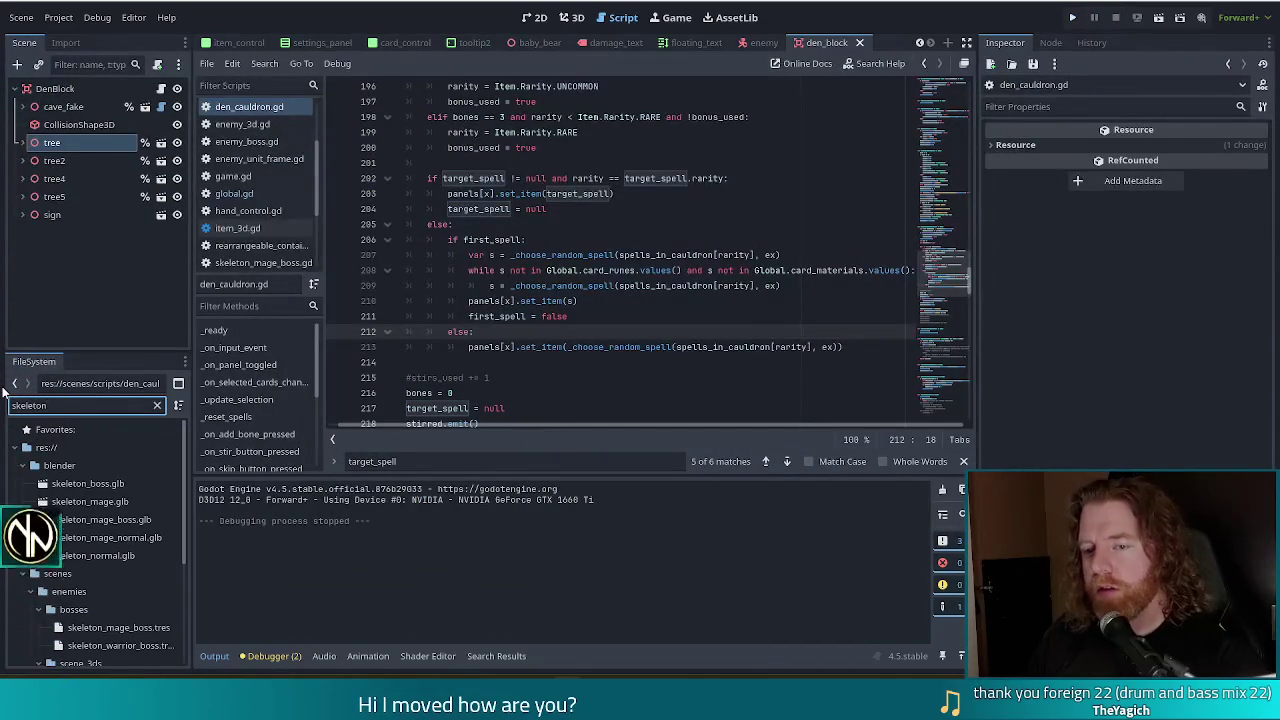
{"action": "type", "text": "_warr"}
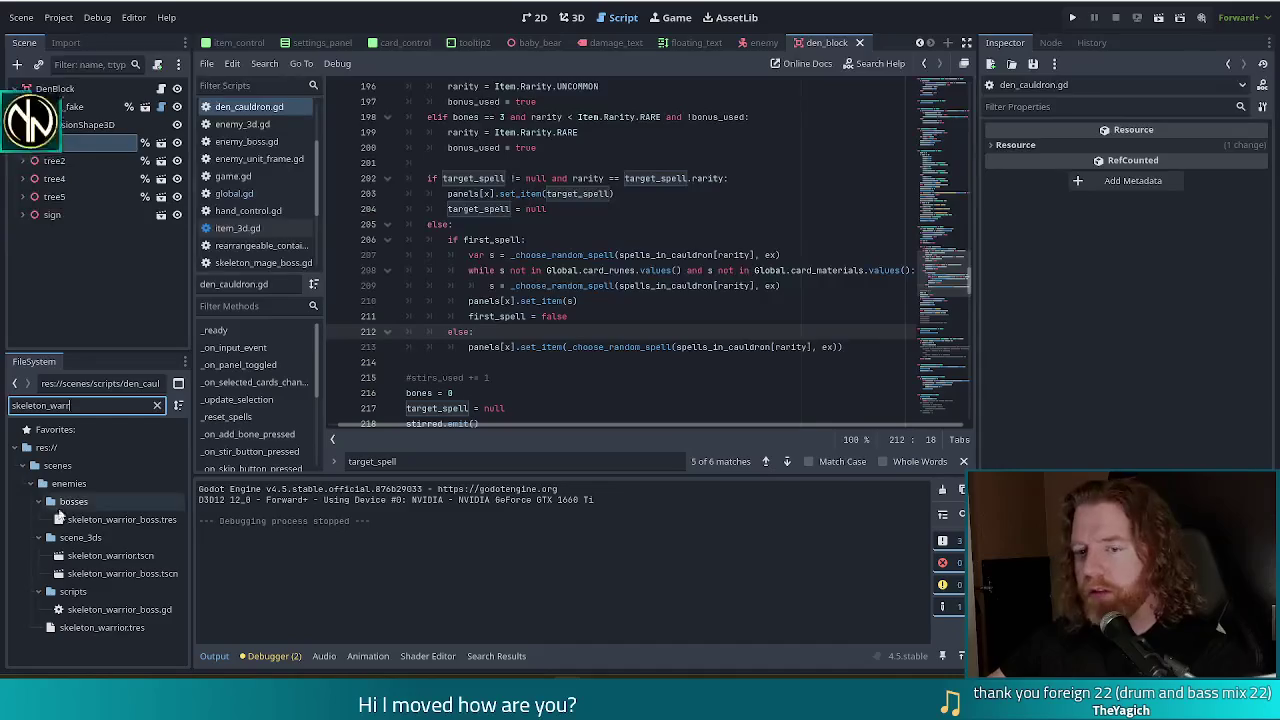
{"action": "left_click", "coordinate": [104, 520]}
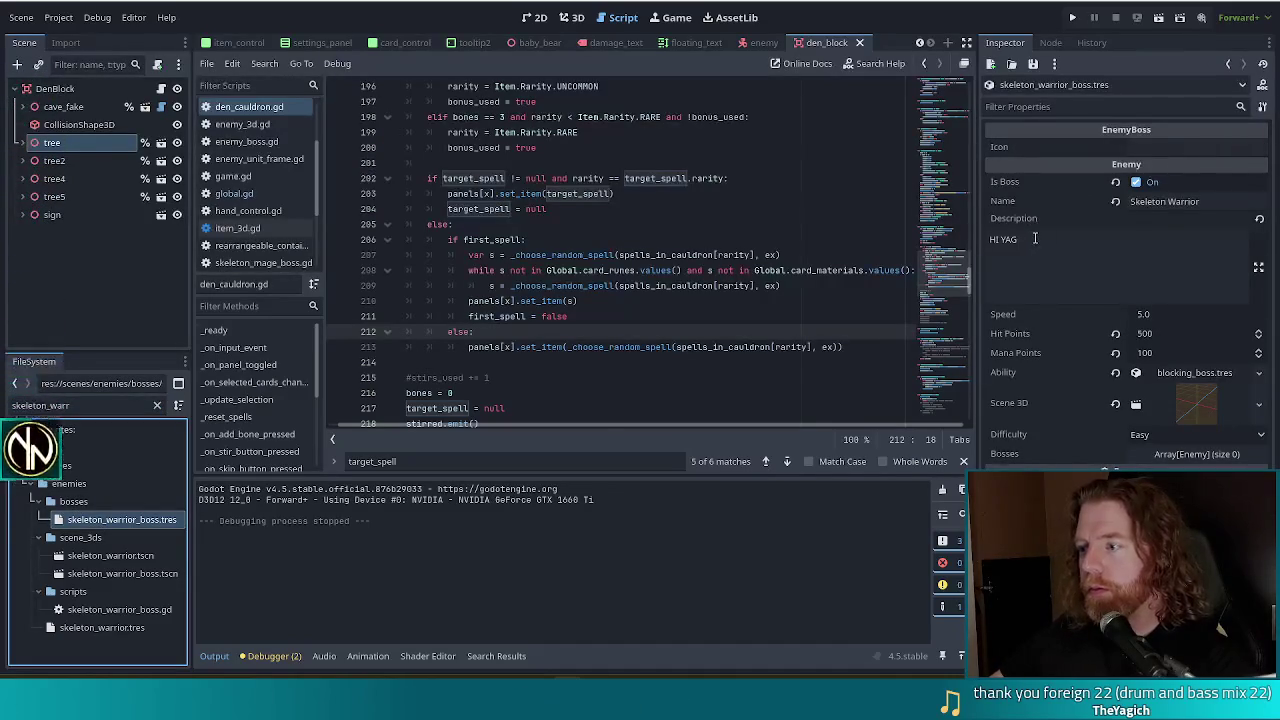
Step: Edit the skeleton_warrior_boss.tres Description ('HI YAG'), then return to the cauldron script
{"action": "left_click", "coordinate": [1096, 246]}
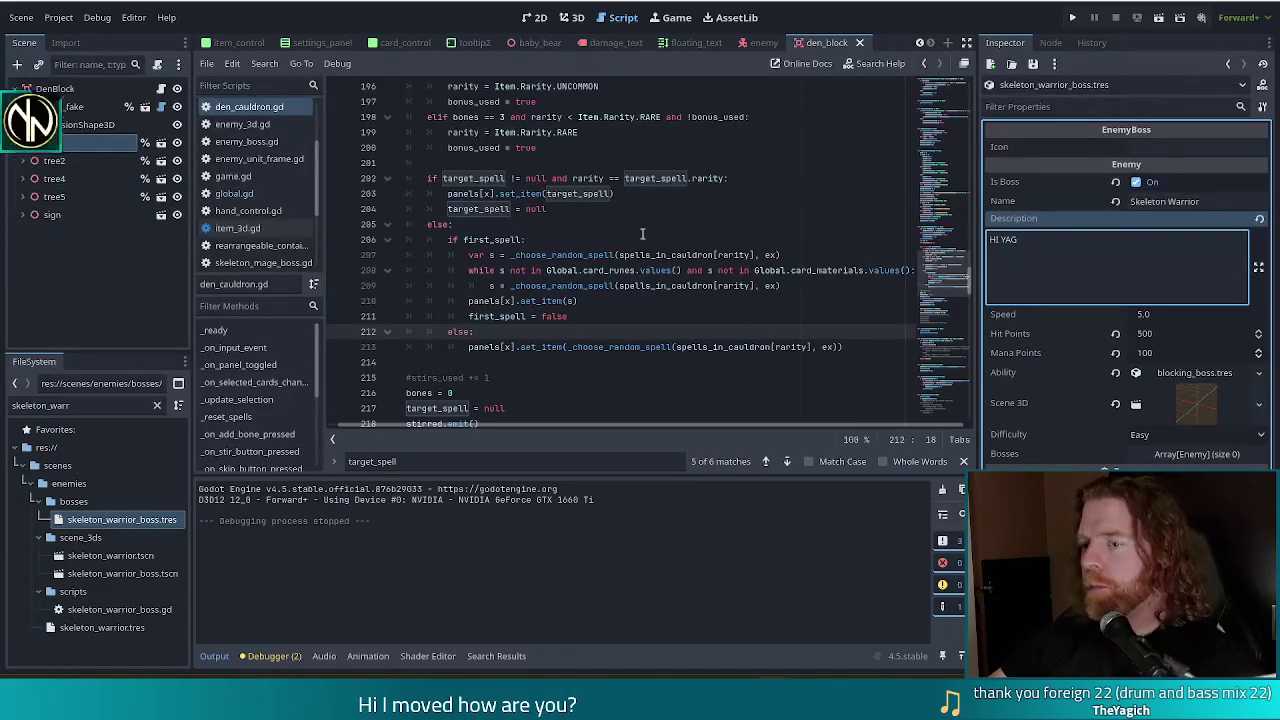
{"action": "left_click", "coordinate": [495, 330]}
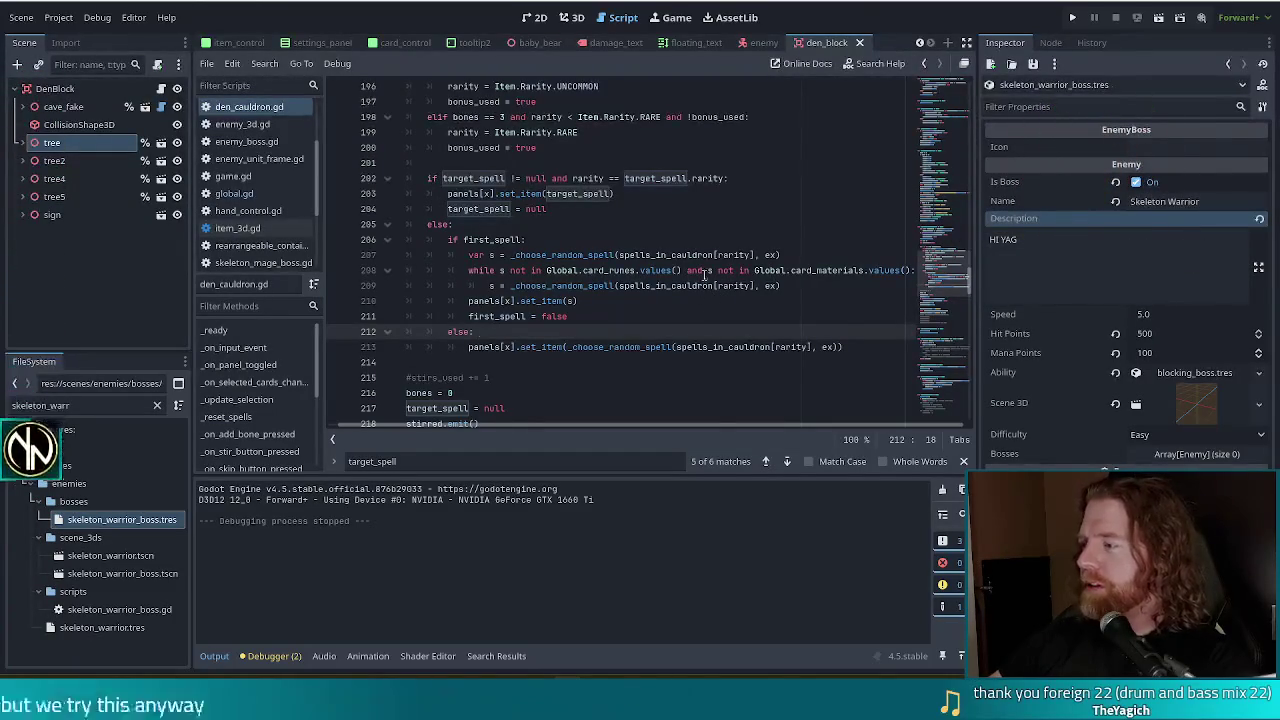
{"action": "mouse_move", "coordinate": [712, 270]}
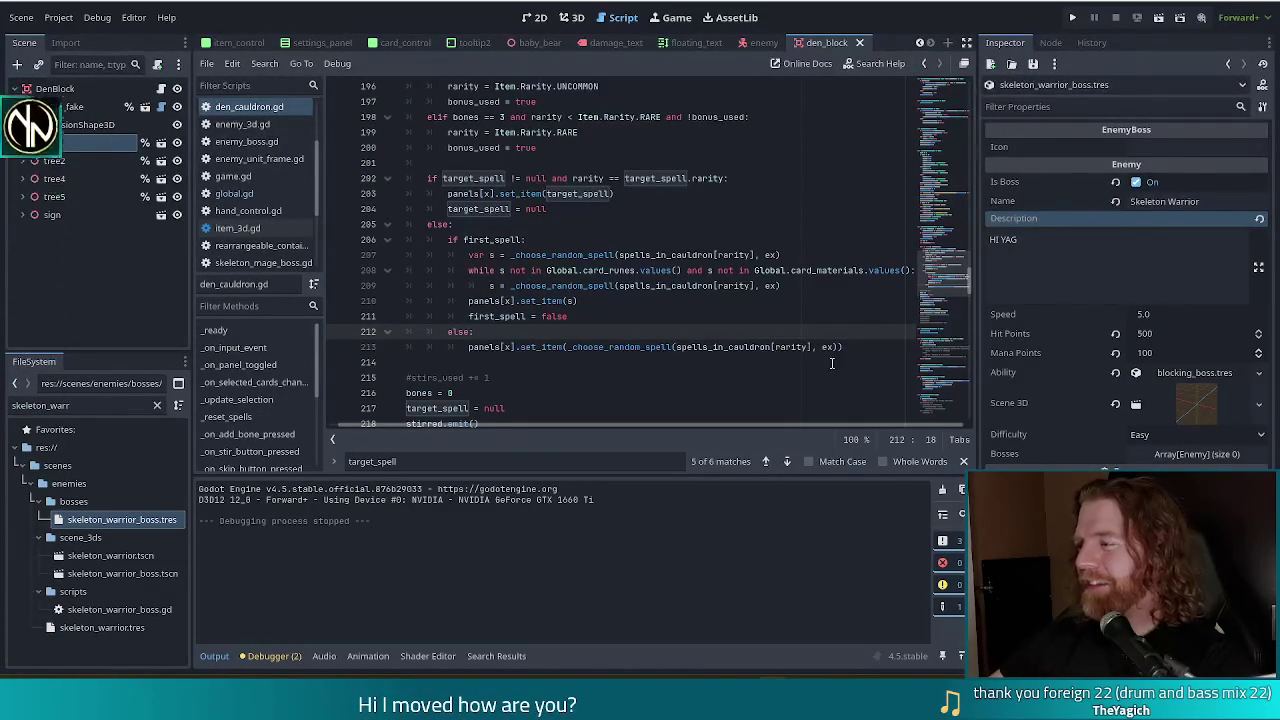
{"action": "left_click", "coordinate": [660, 317]}
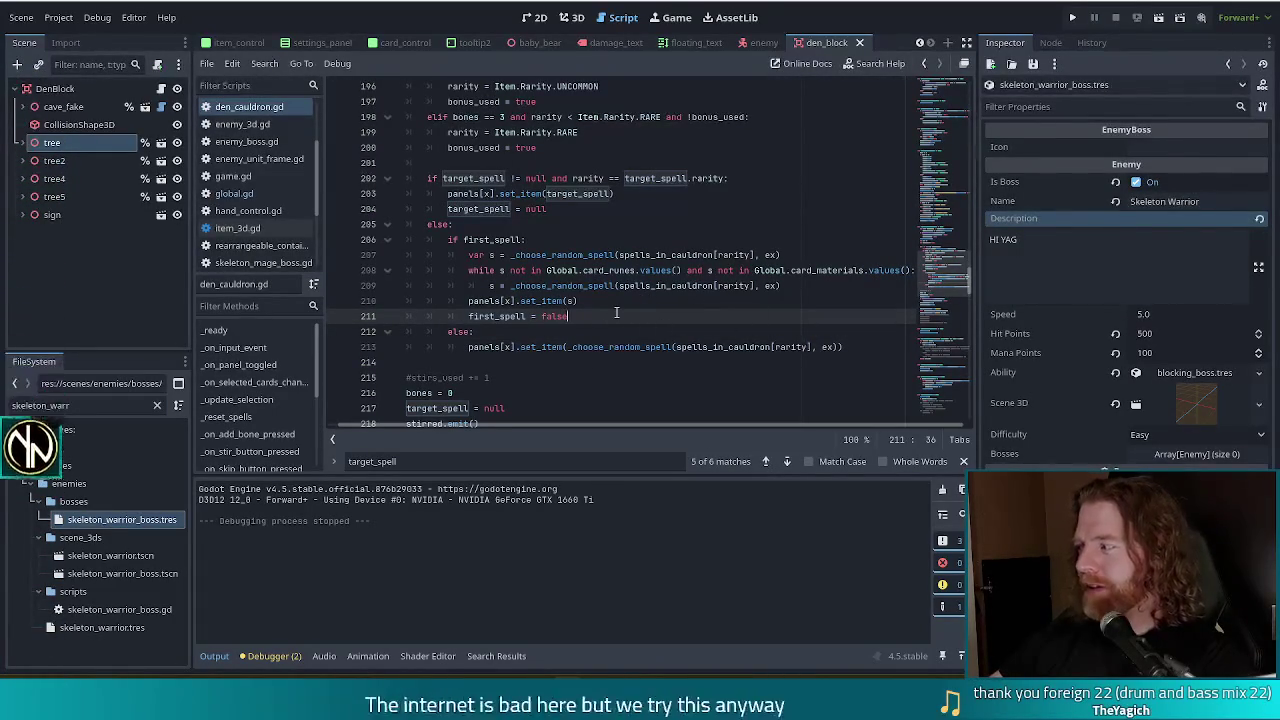
{"action": "left_click", "coordinate": [656, 270]}
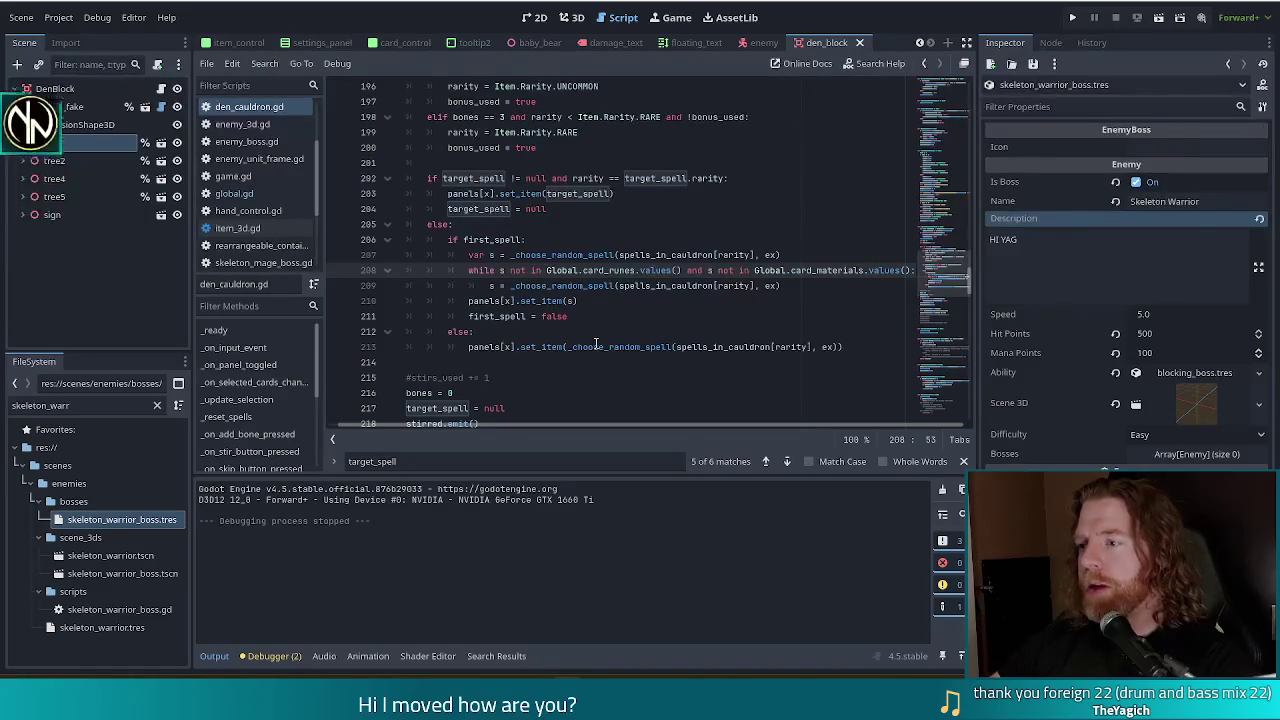
{"action": "left_click", "coordinate": [1126, 266]}
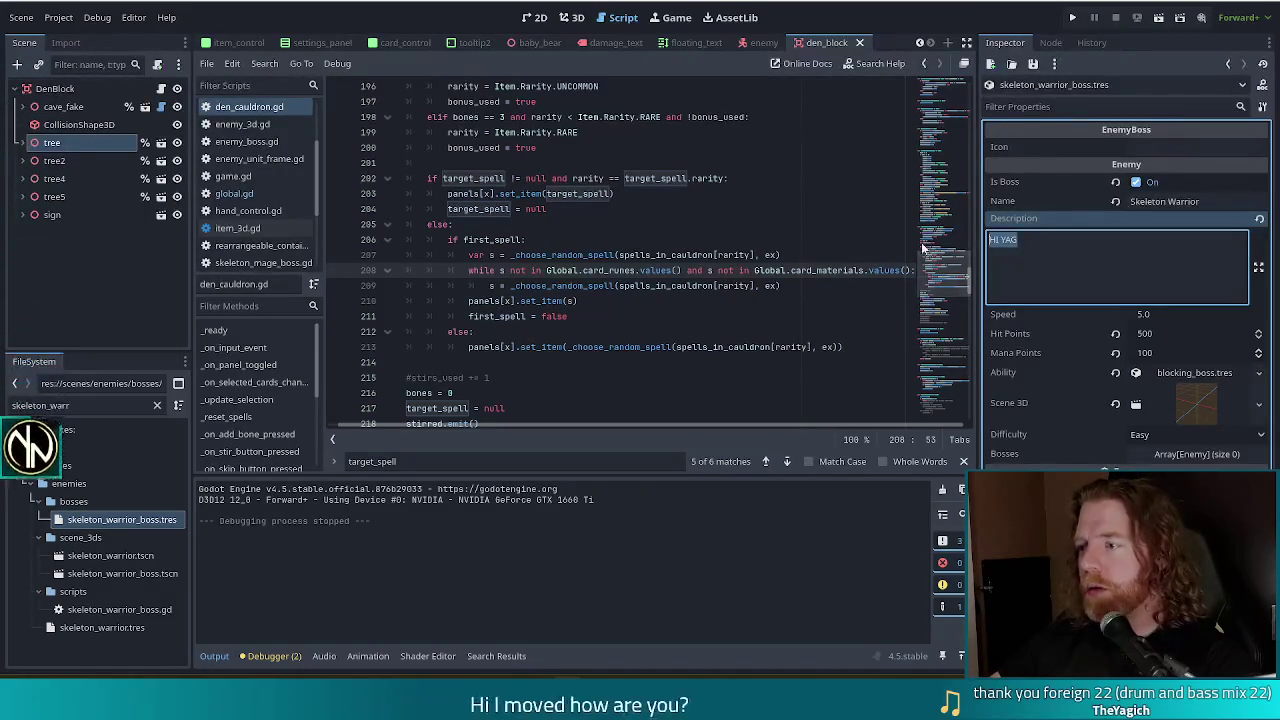
{"action": "left_click", "coordinate": [527, 254]}
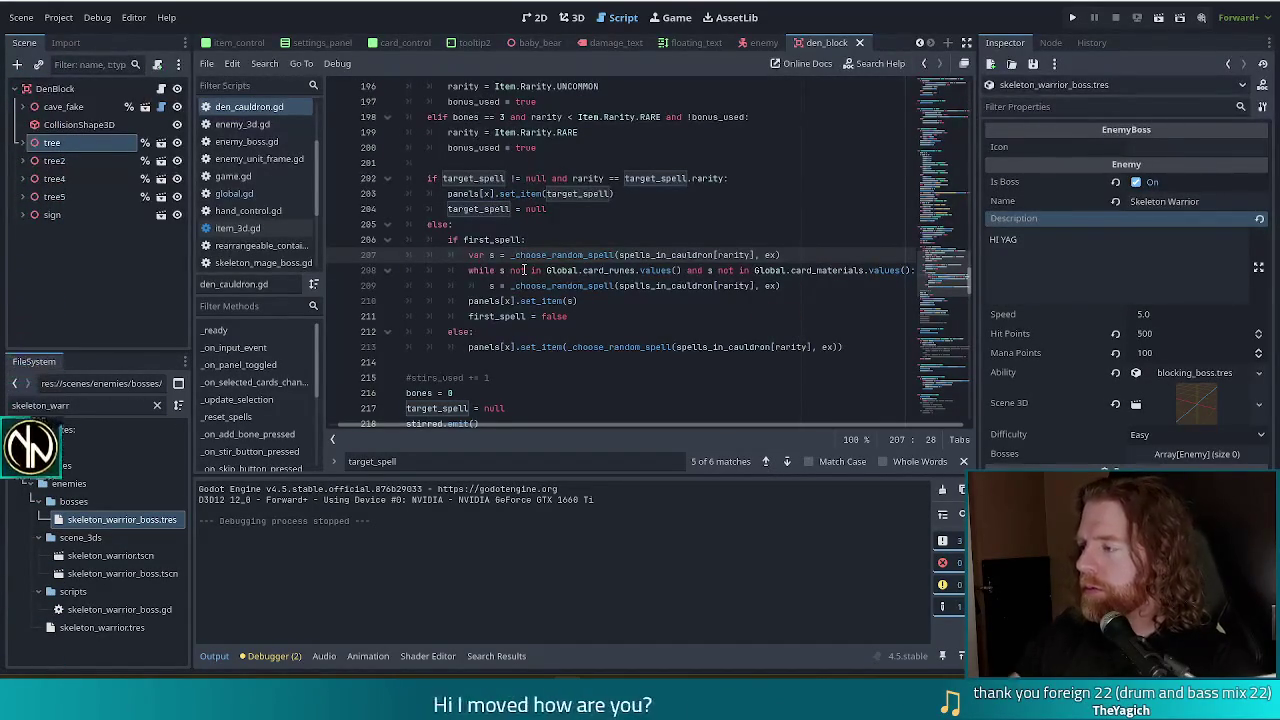
{"action": "left_click", "coordinate": [628, 302]}
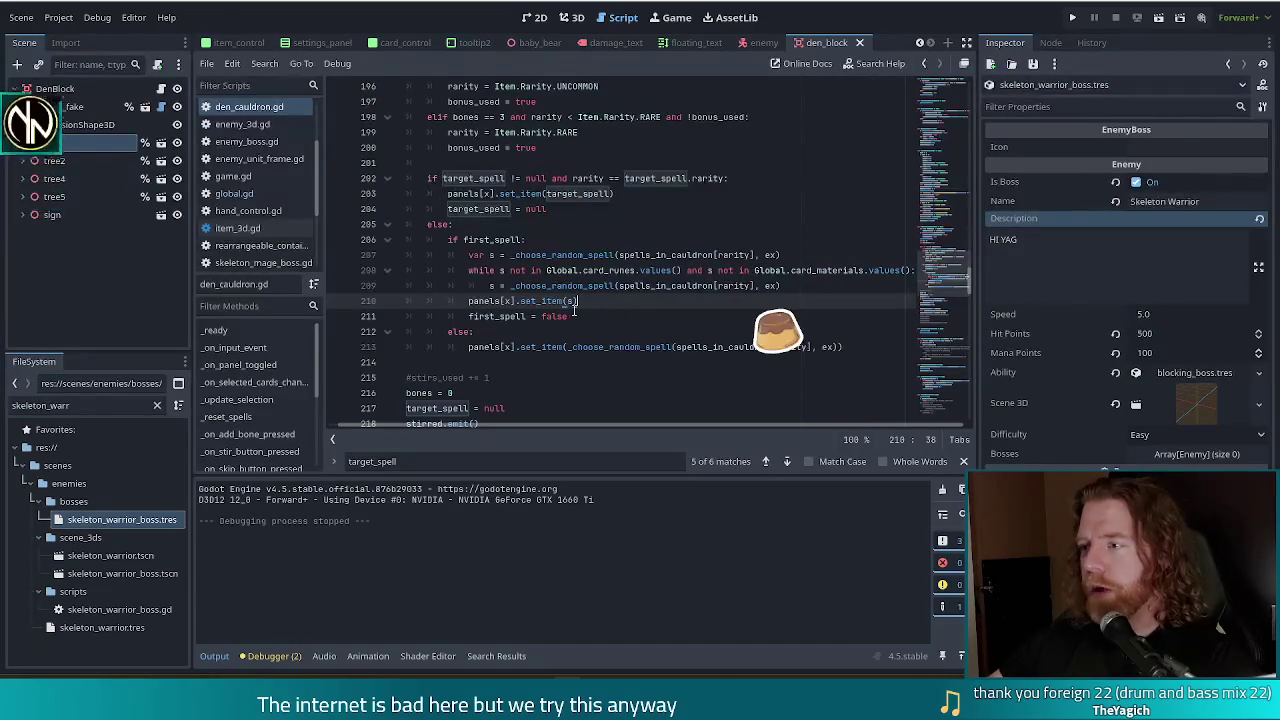
{"action": "key", "text": "Down"}
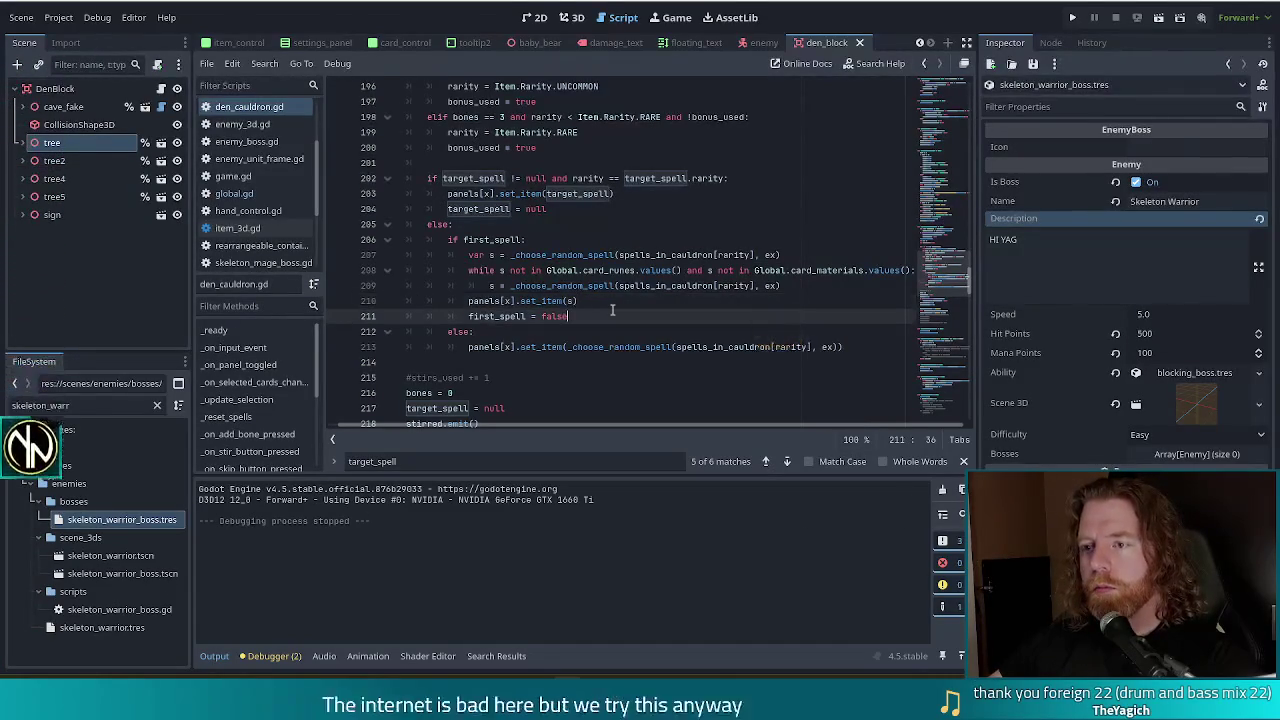
{"action": "scroll", "coordinate": [316, 121], "scroll_direction": "up", "scroll_amount": 3}
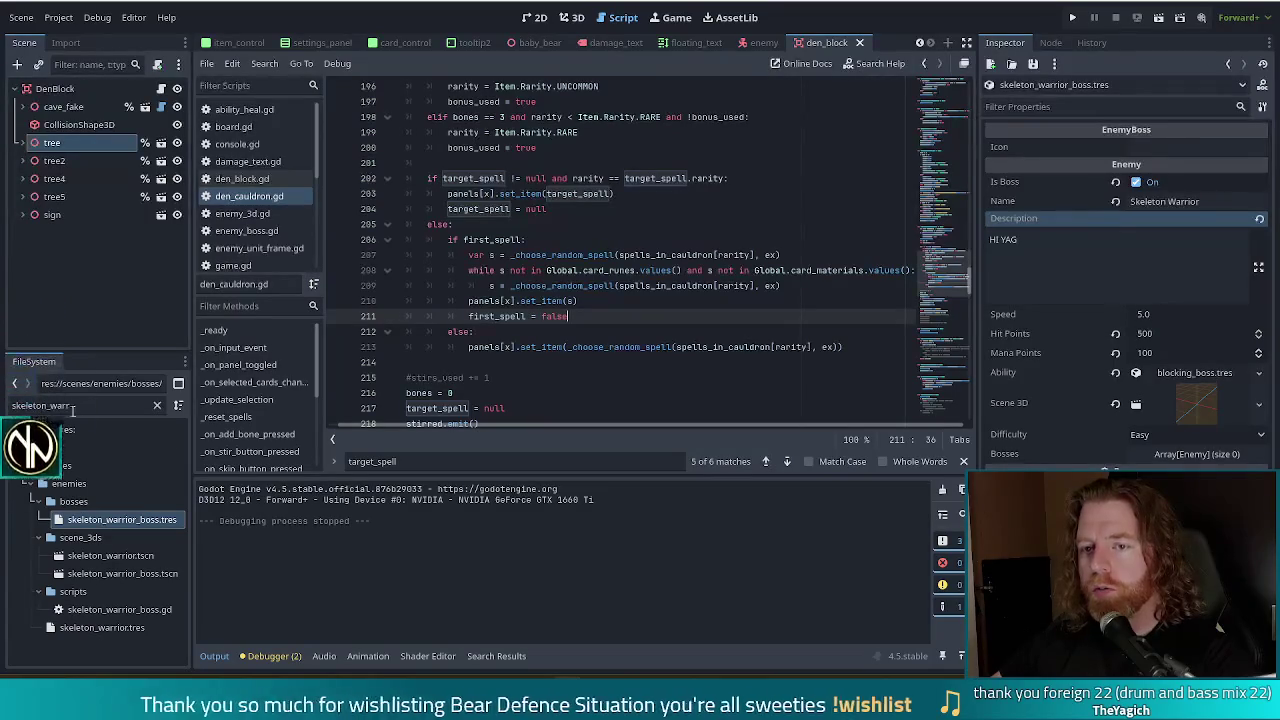
Step: Open skeleton_warrior_boss.gd and insert blank lines above its process_cards function
{"action": "double_click", "coordinate": [110, 609]}
{"action": "left_click", "coordinate": [502, 187]}
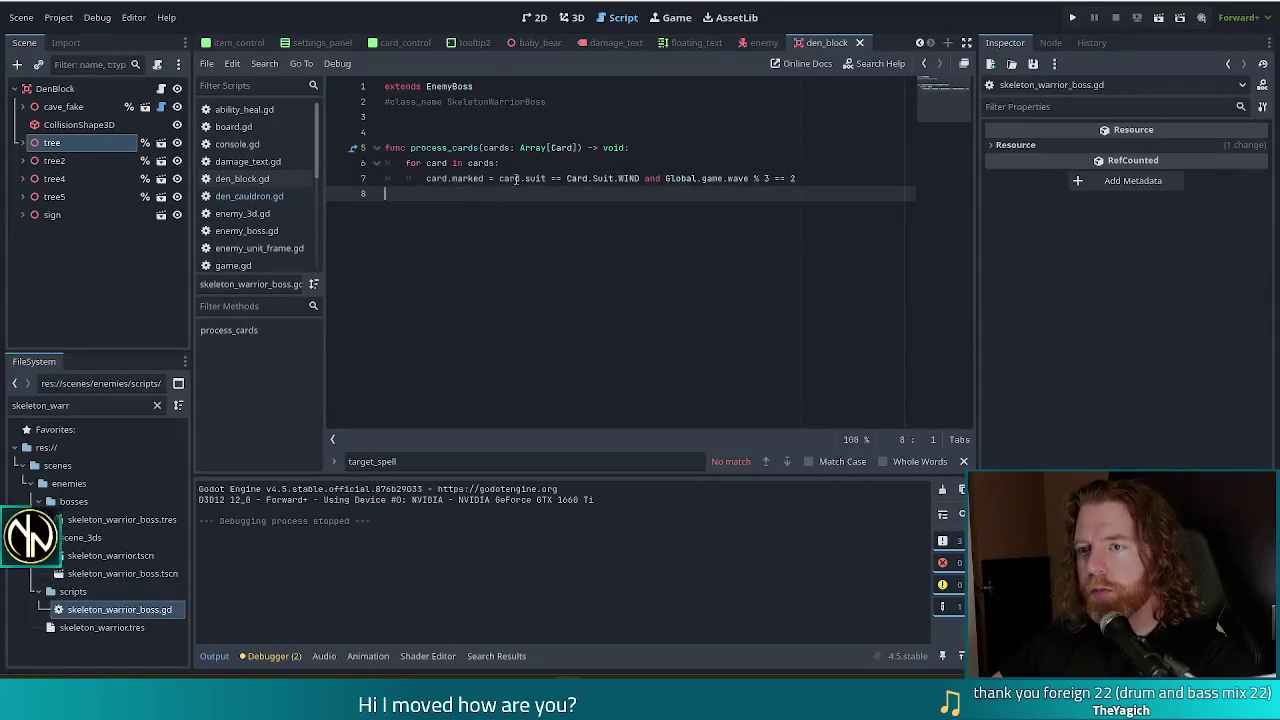
{"action": "left_click_drag", "start_coordinate": [467, 162], "coordinate": [500, 162]}
{"action": "left_click", "coordinate": [803, 179]}
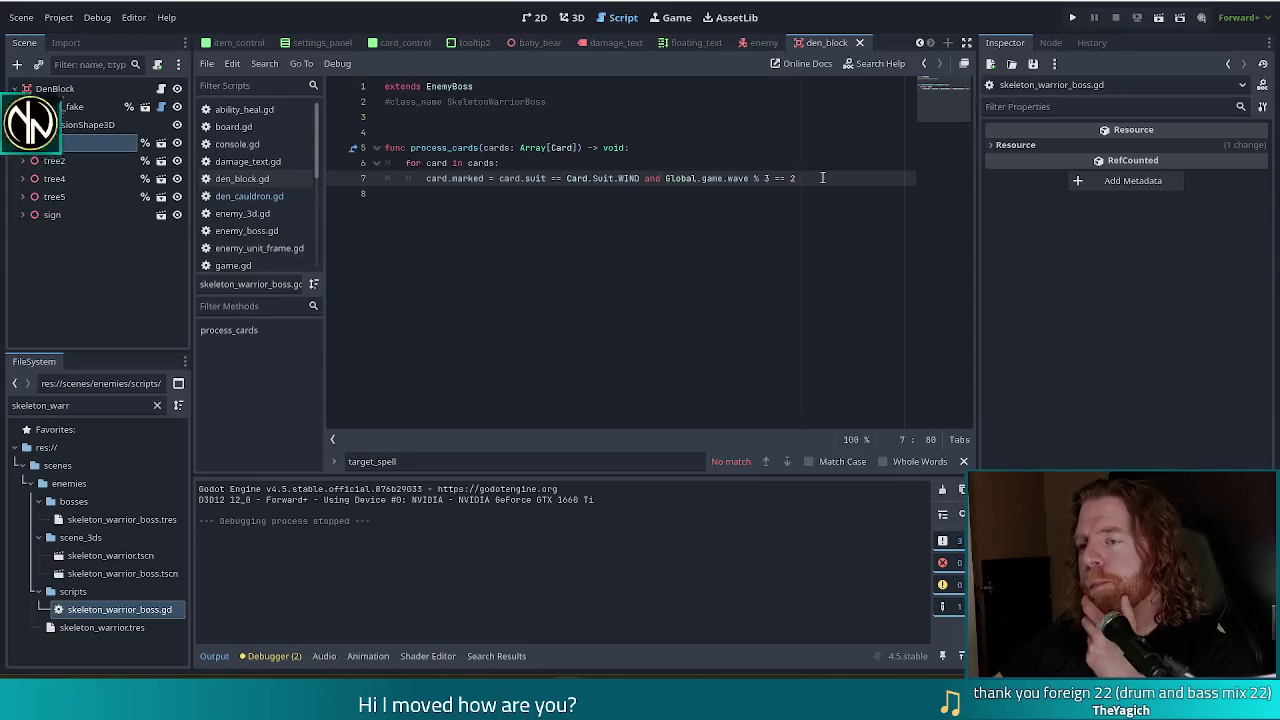
{"action": "left_click", "coordinate": [528, 119]}
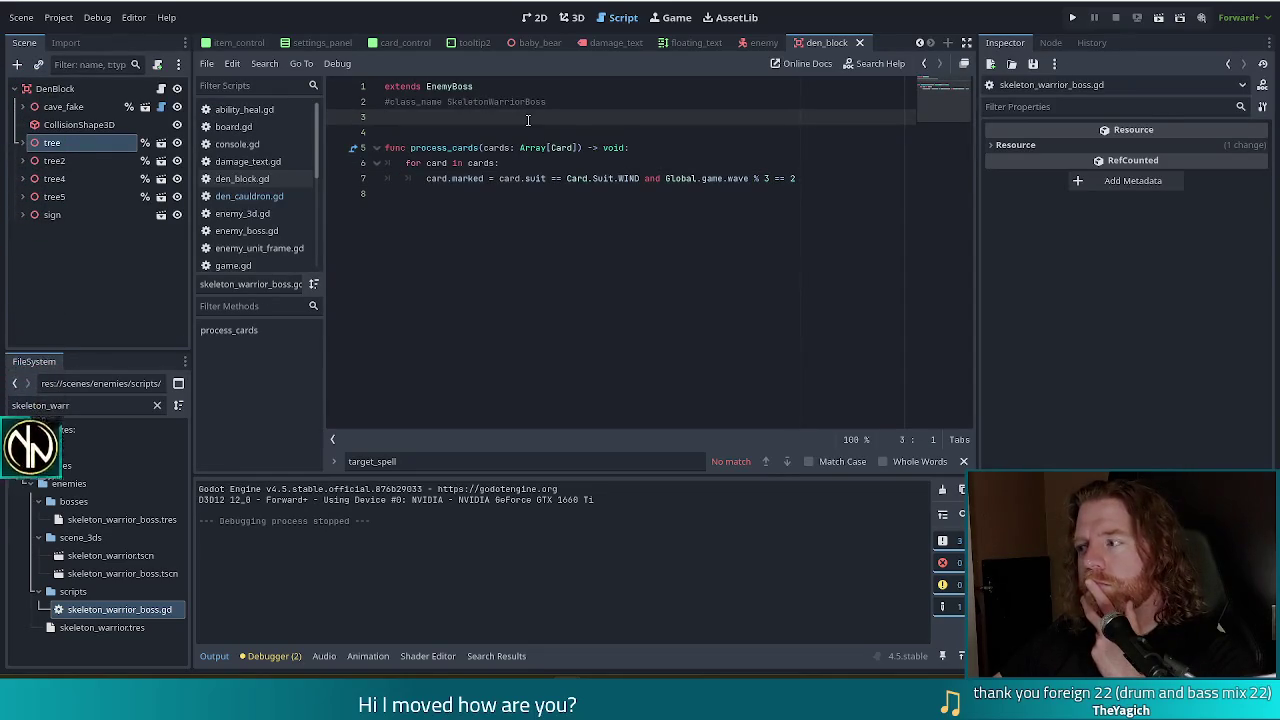
{"action": "mouse_move", "coordinate": [547, 147]}
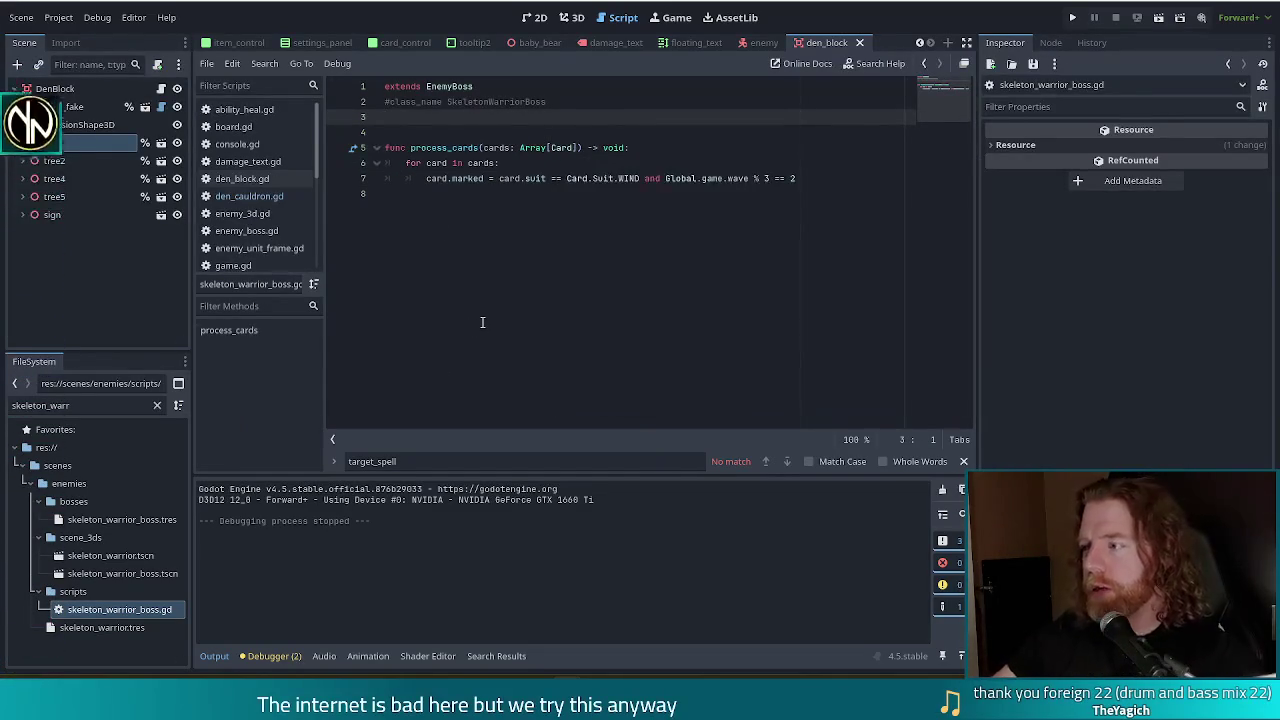
{"action": "key", "text": "Return"}
{"action": "key", "text": "Return"}
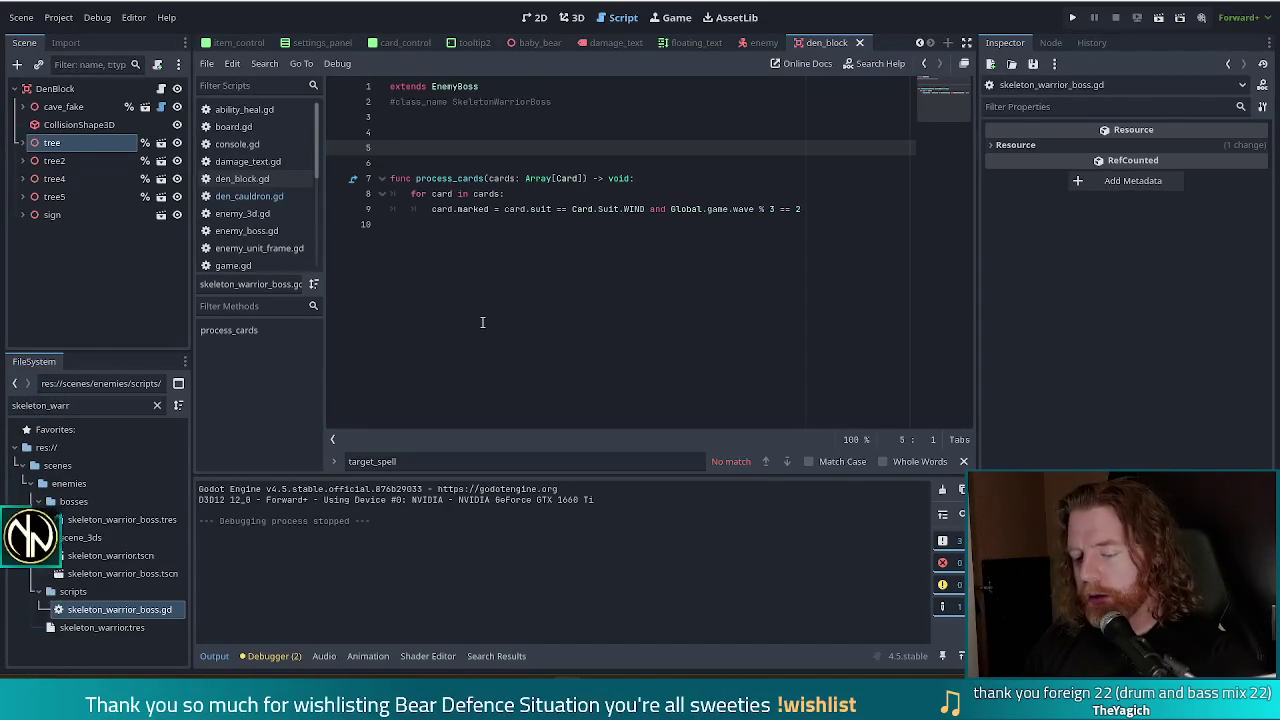
{"action": "type", "text": "@export var "}
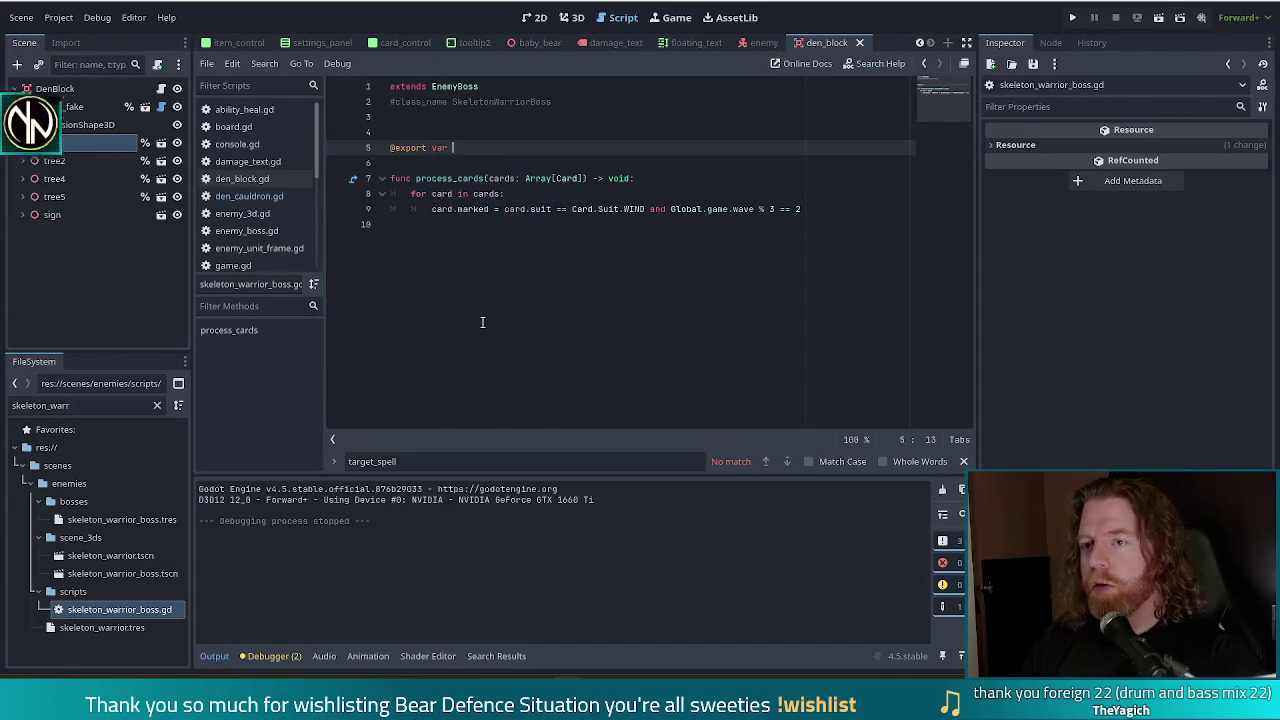
{"action": "type", "text": "targe"}
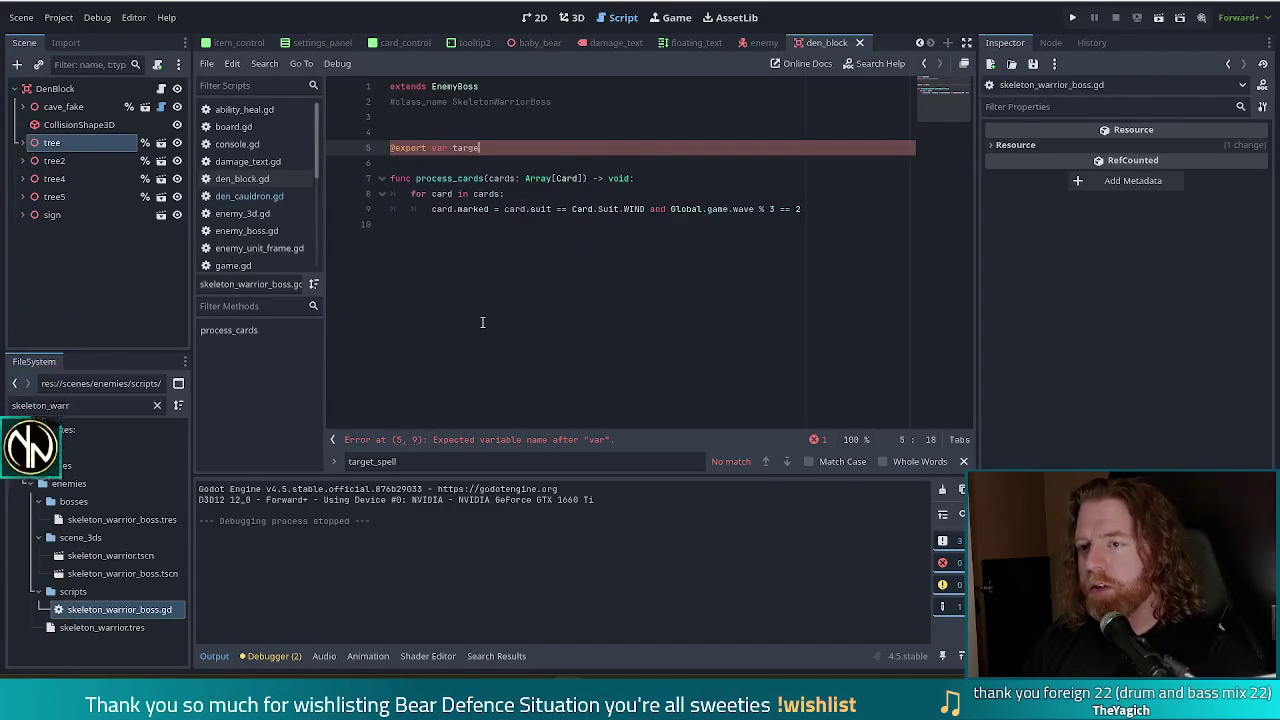
{"action": "type", "text": "ts:= 2"}
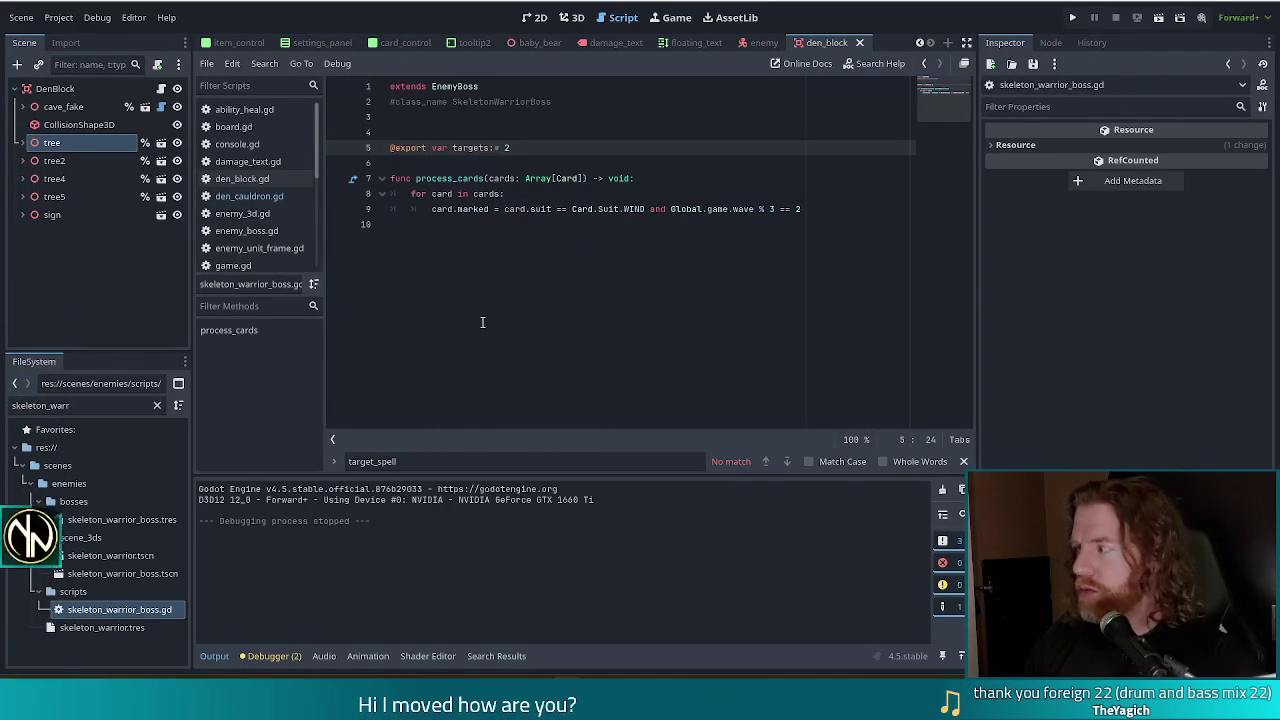
{"action": "key", "text": "Return"}
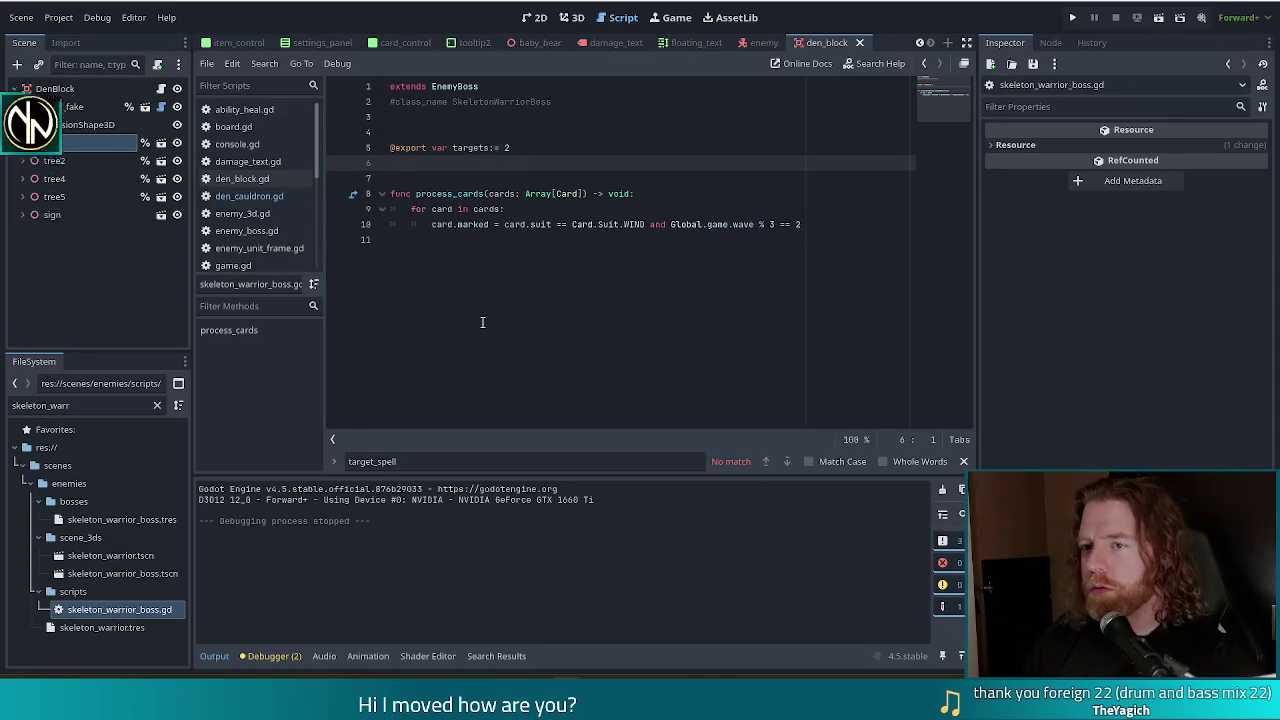
{"action": "type", "text": "va"}
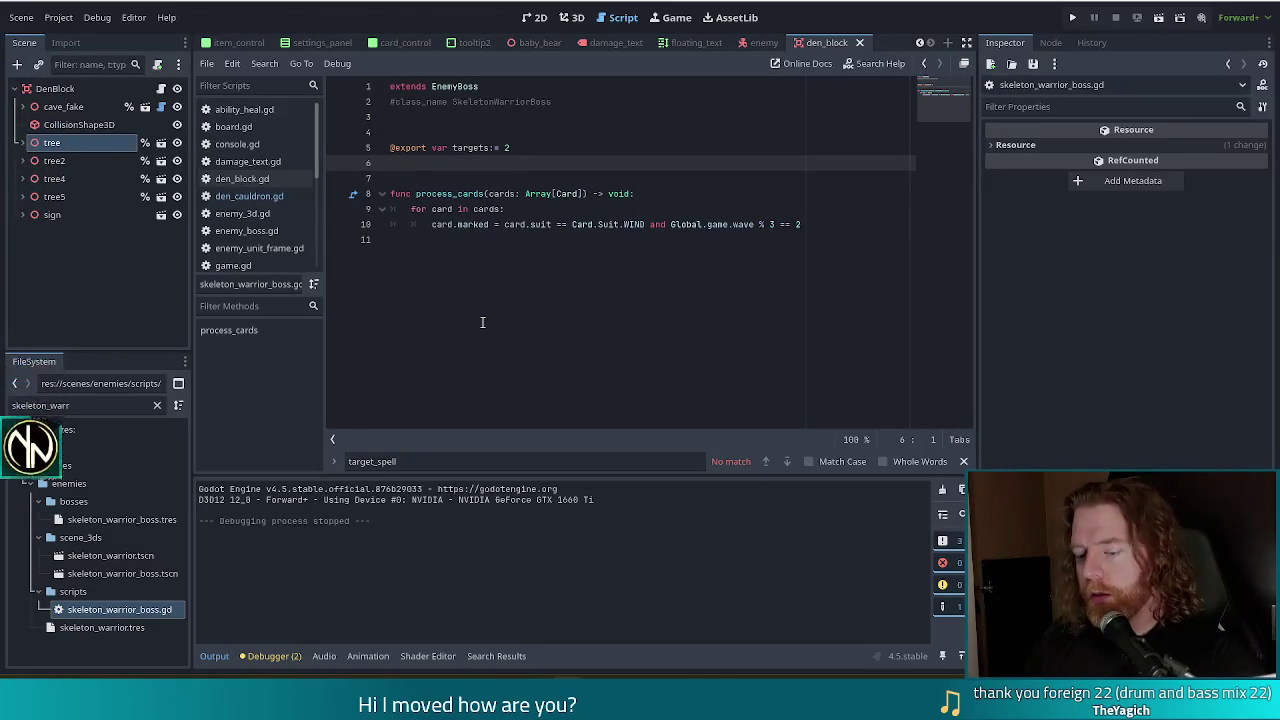
{"action": "type", "text": "r target"}
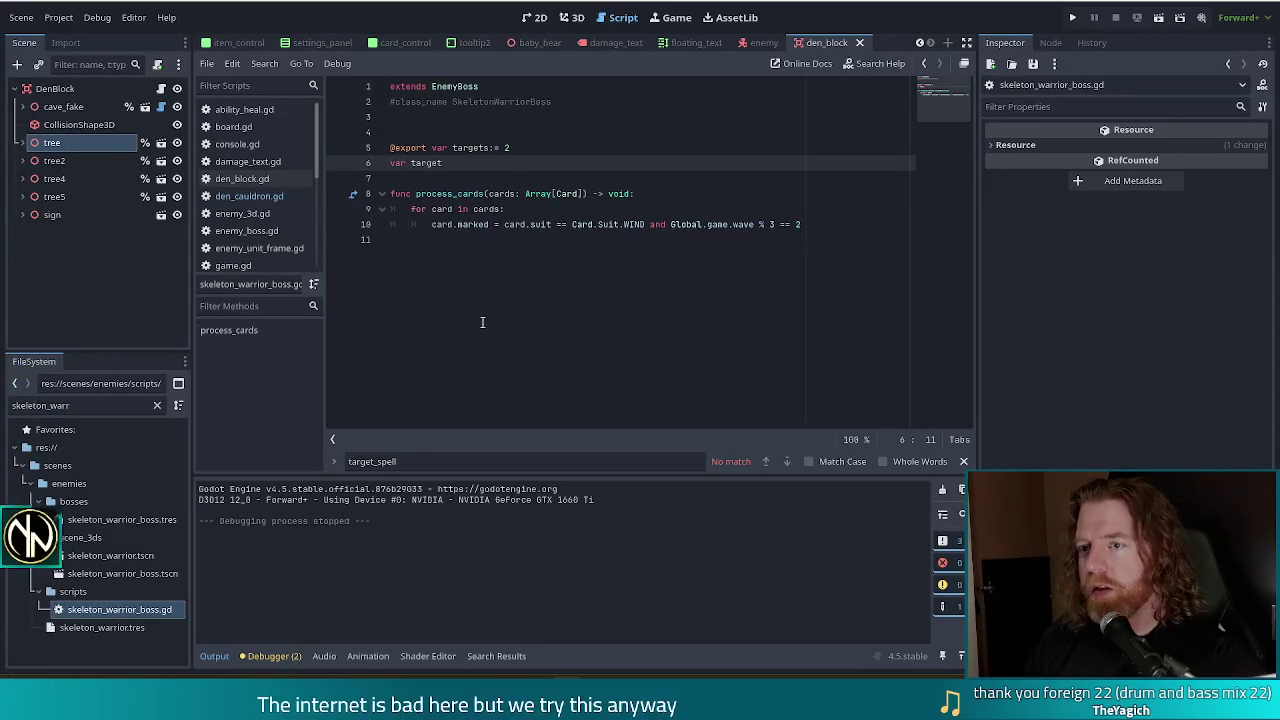
{"action": "type", "text": "ted:= 0"}
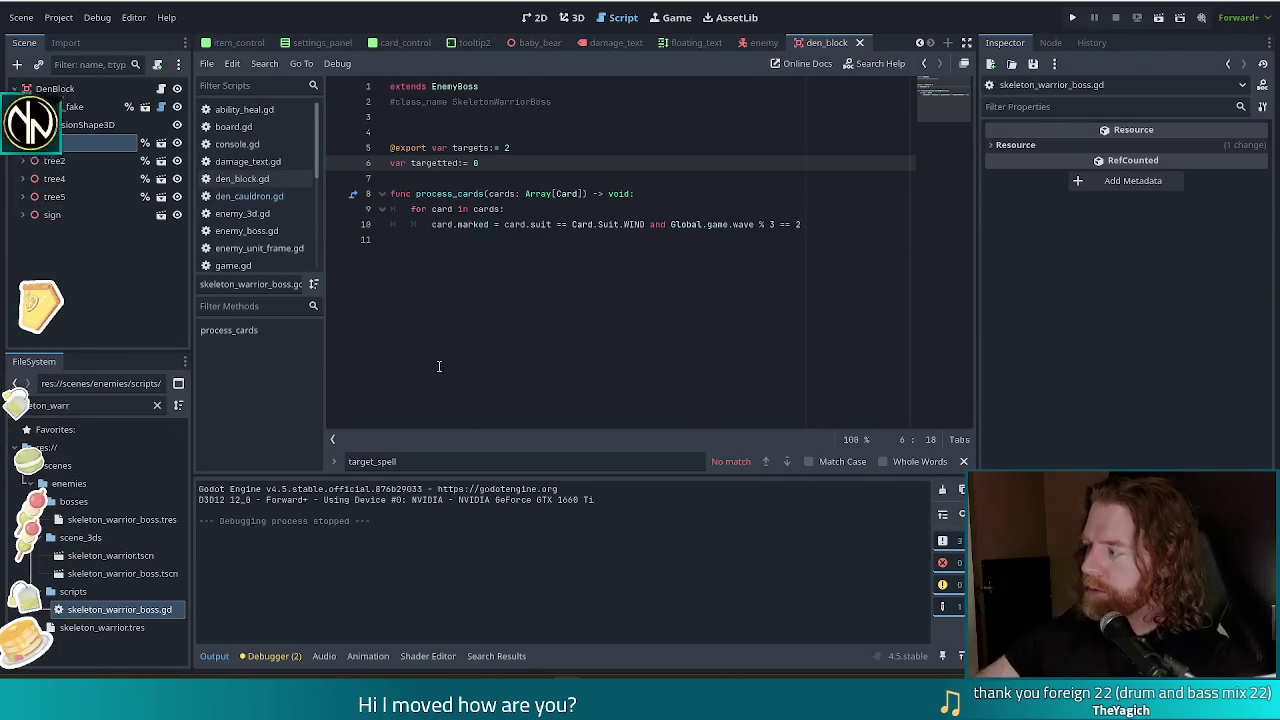
Step: Select the card-marking for loop on lines 9–10 for replacement
{"action": "left_click", "coordinate": [826, 224]}
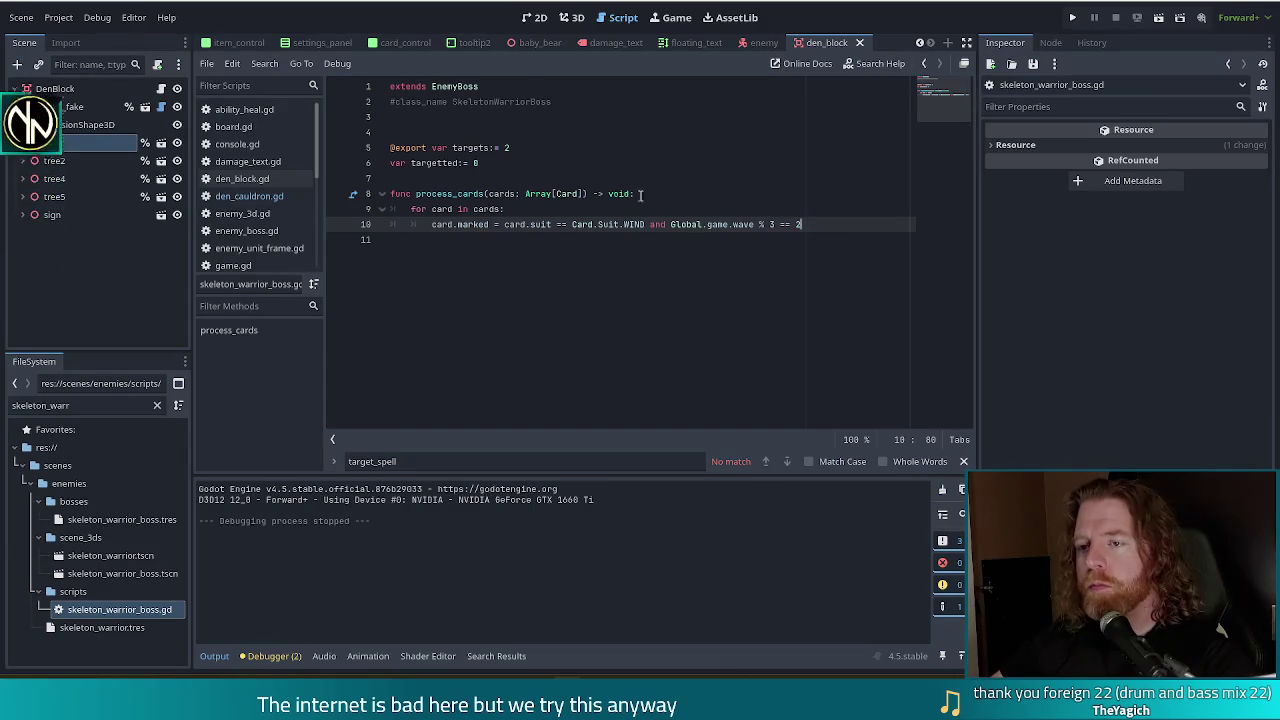
{"action": "left_click", "coordinate": [479, 209]}
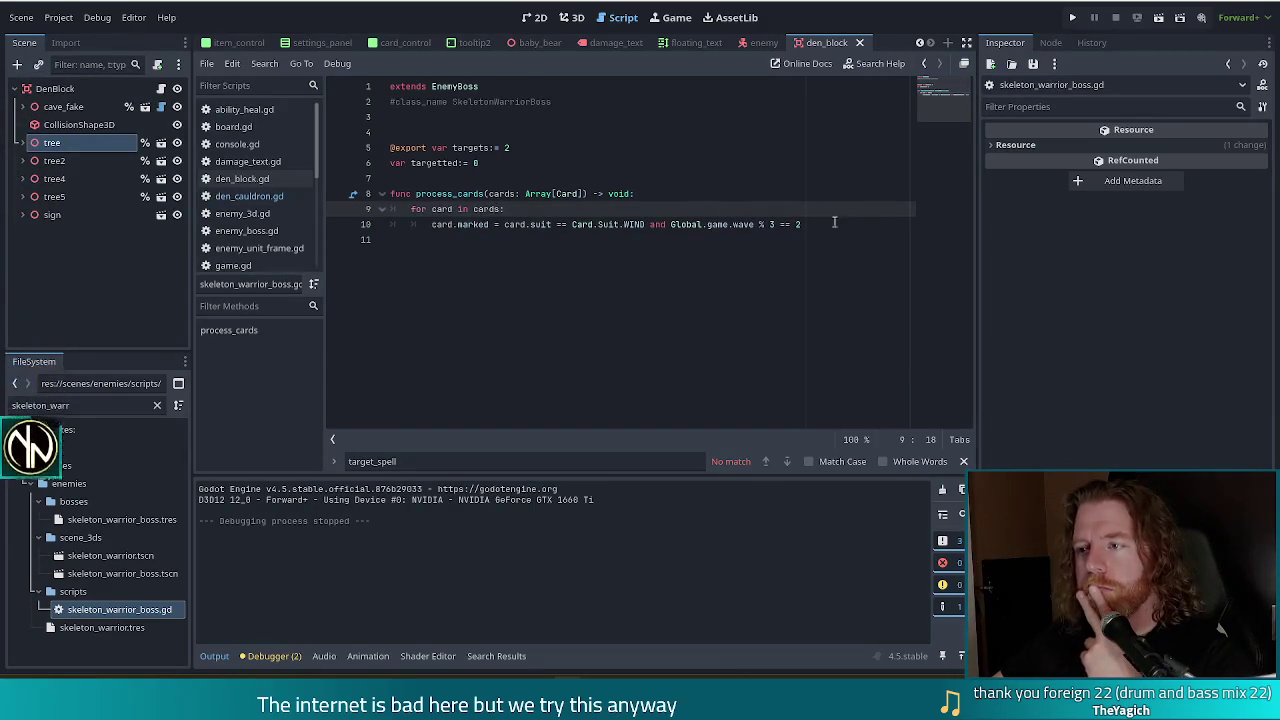
{"action": "mouse_move", "coordinate": [826, 224]}
{"action": "left_mouse_down"}
{"action": "mouse_move", "coordinate": [384, 222]}
{"action": "mouse_move", "coordinate": [390, 209]}
{"action": "left_mouse_up"}
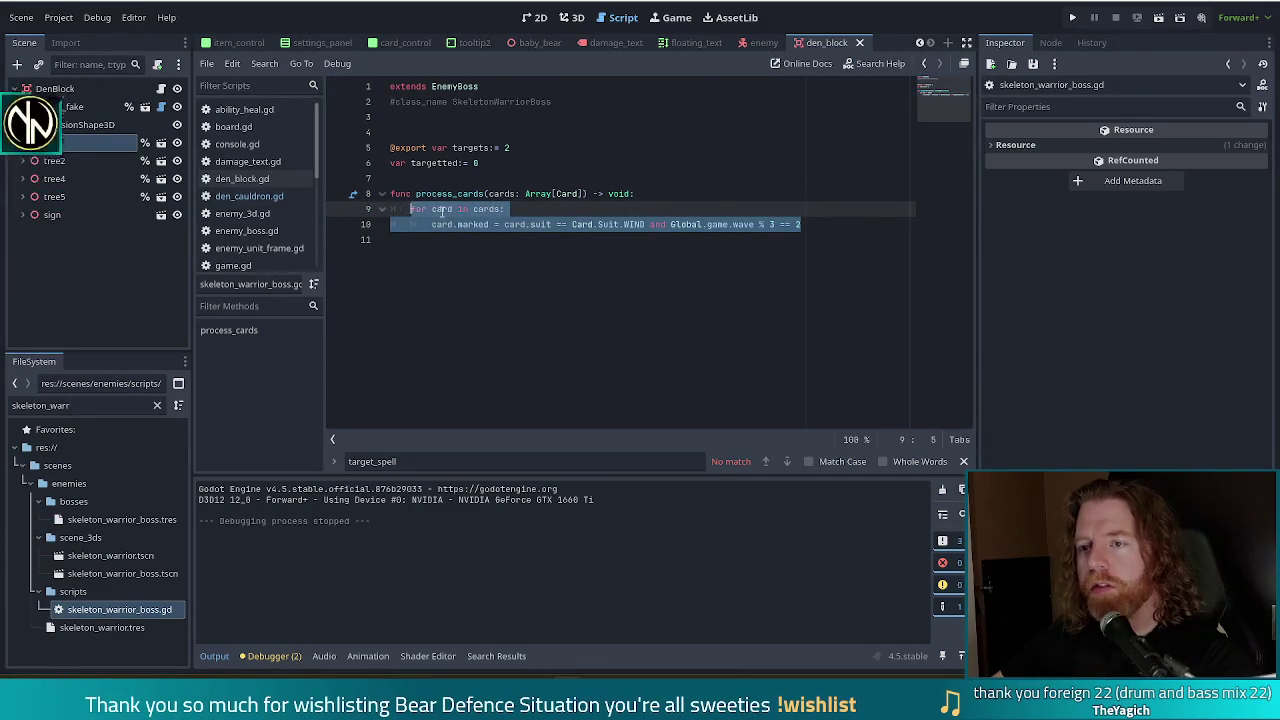
{"action": "left_click", "coordinate": [443, 209]}
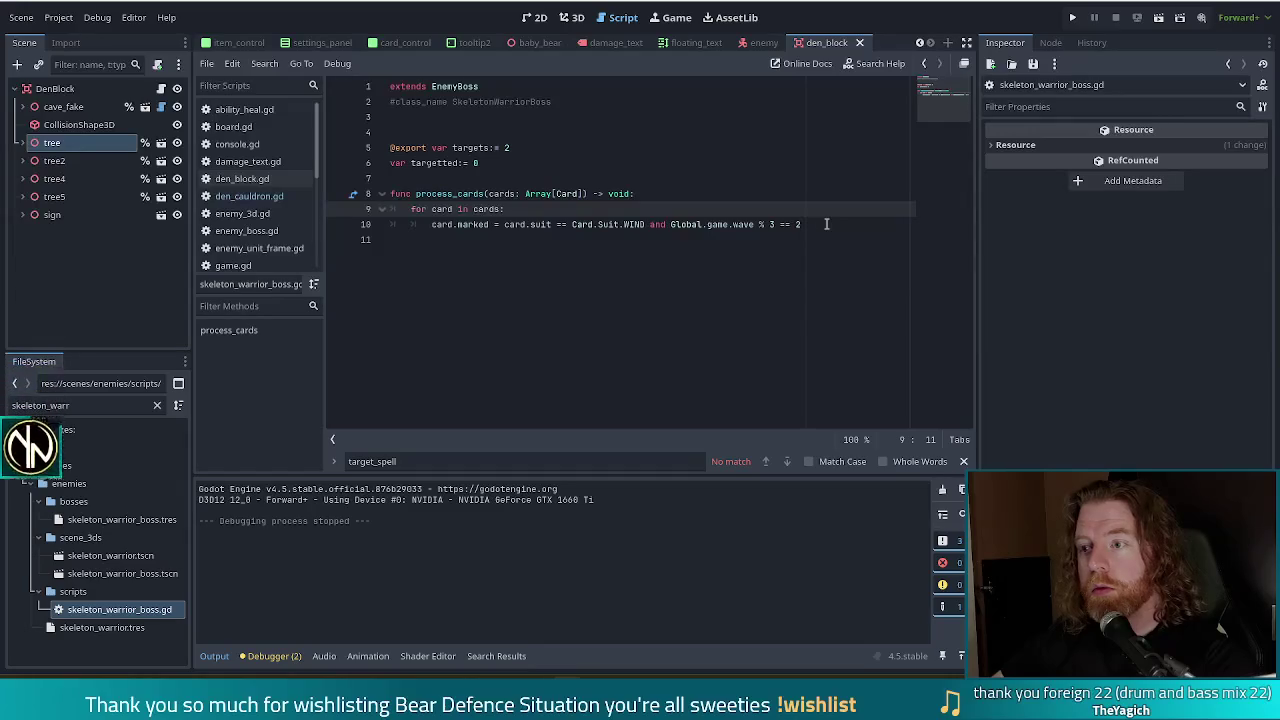
{"action": "left_click", "coordinate": [489, 224]}
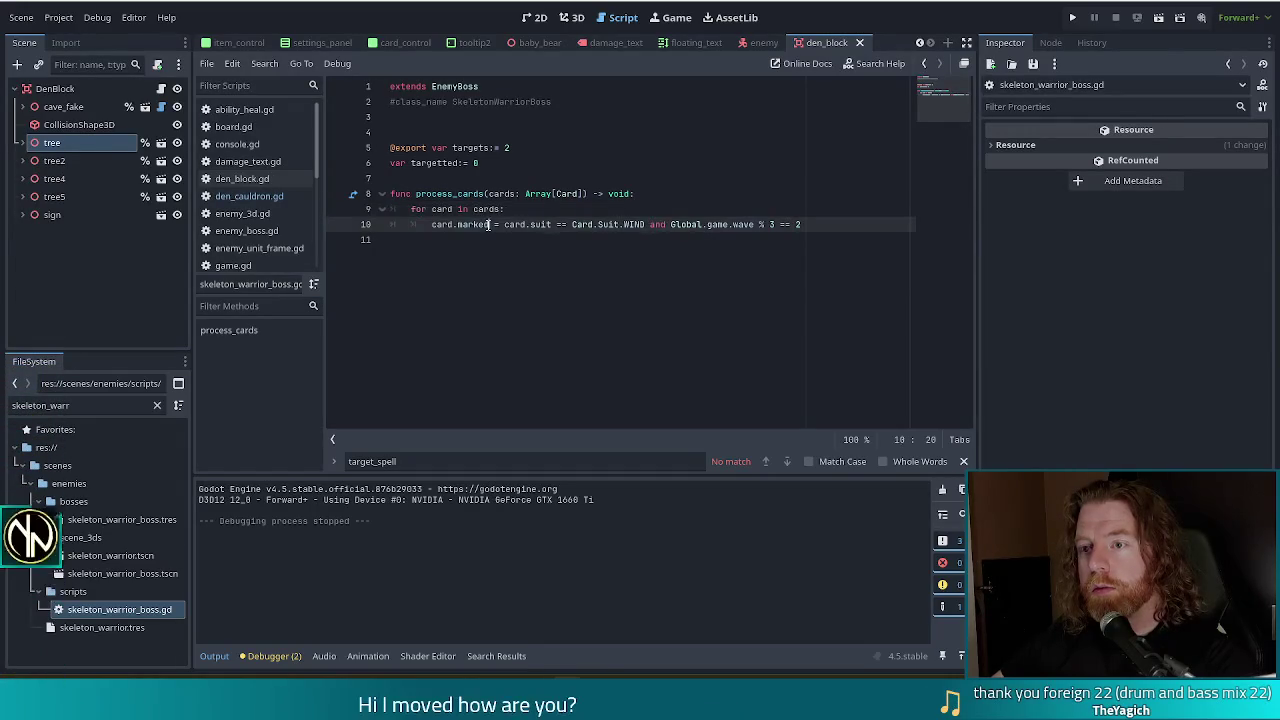
{"action": "left_click_drag", "start_coordinate": [516, 226], "coordinate": [718, 224]}
{"action": "left_click", "coordinate": [826, 224]}
{"action": "mouse_move", "coordinate": [826, 224]}
{"action": "left_mouse_down"}
{"action": "mouse_move", "coordinate": [430, 224]}
{"action": "mouse_move", "coordinate": [392, 207]}
{"action": "mouse_move", "coordinate": [418, 209]}
{"action": "left_mouse_up"}
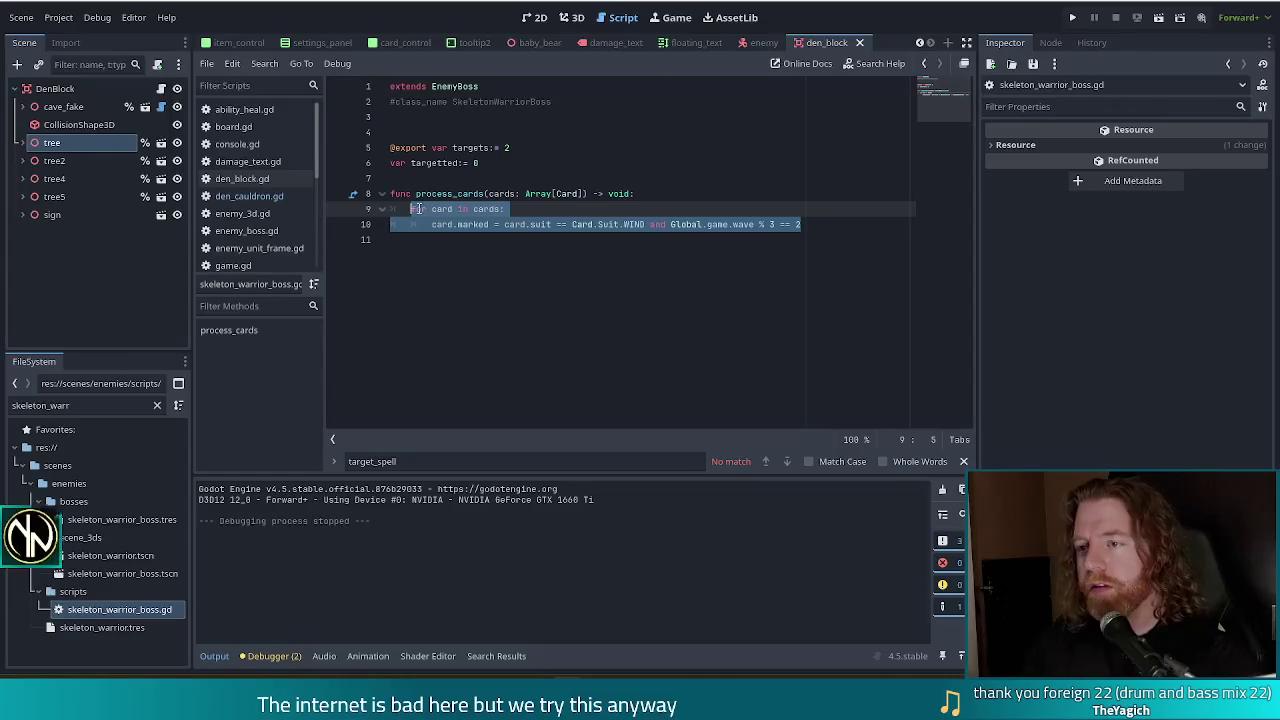
Step: Replace the loop with 'if Global.game.wave % 2:' and begin an indented statement beneath it
{"action": "type", "text": "if"}
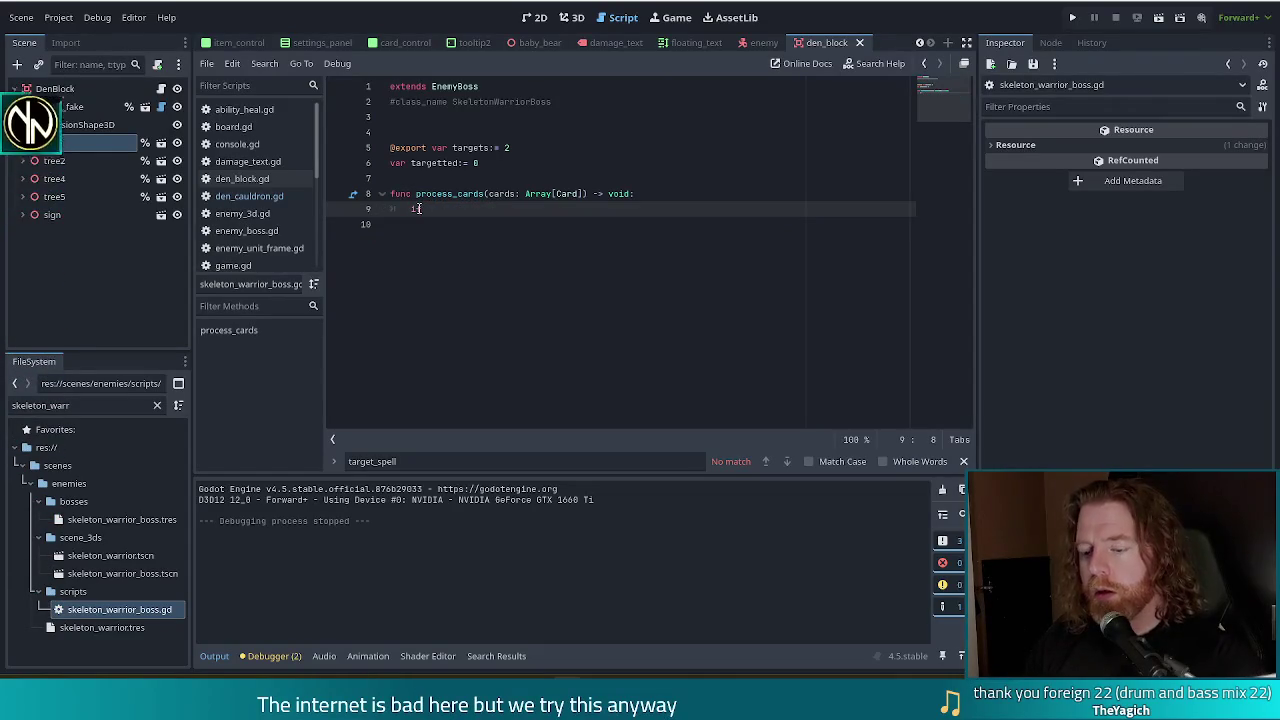
{"action": "type", "text": " Global"}
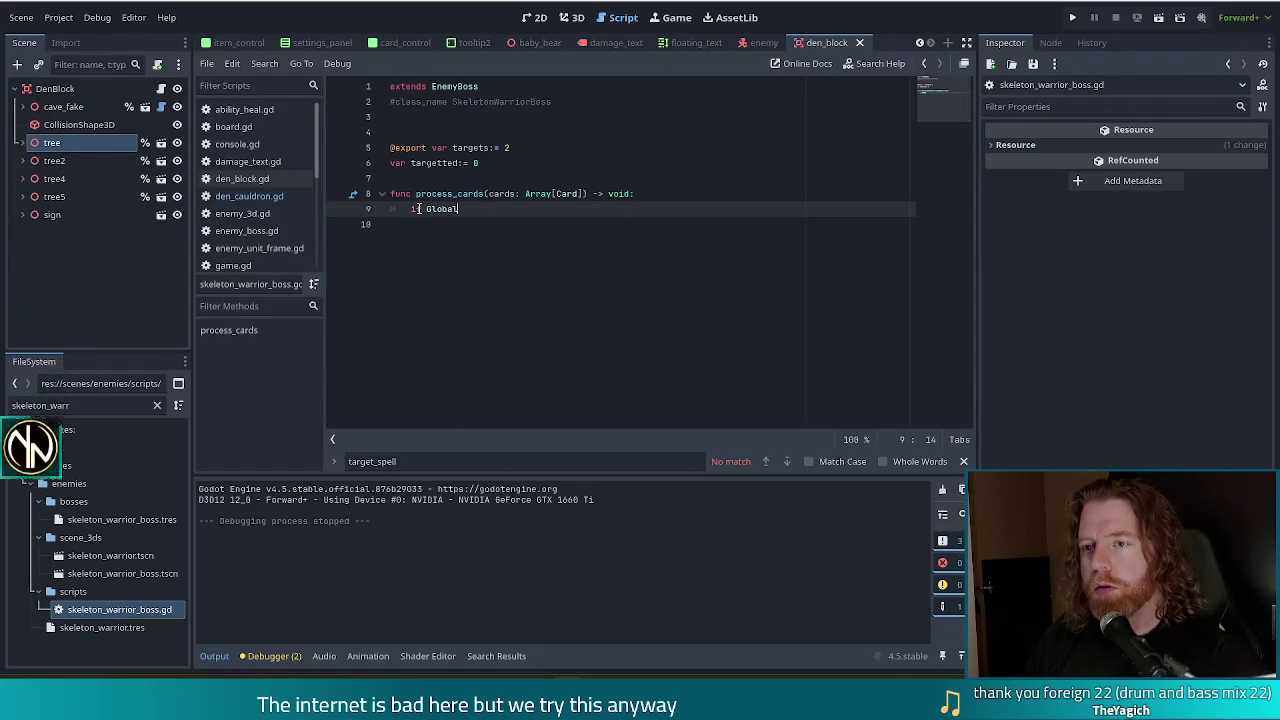
{"action": "type", "text": ".game.wave "}
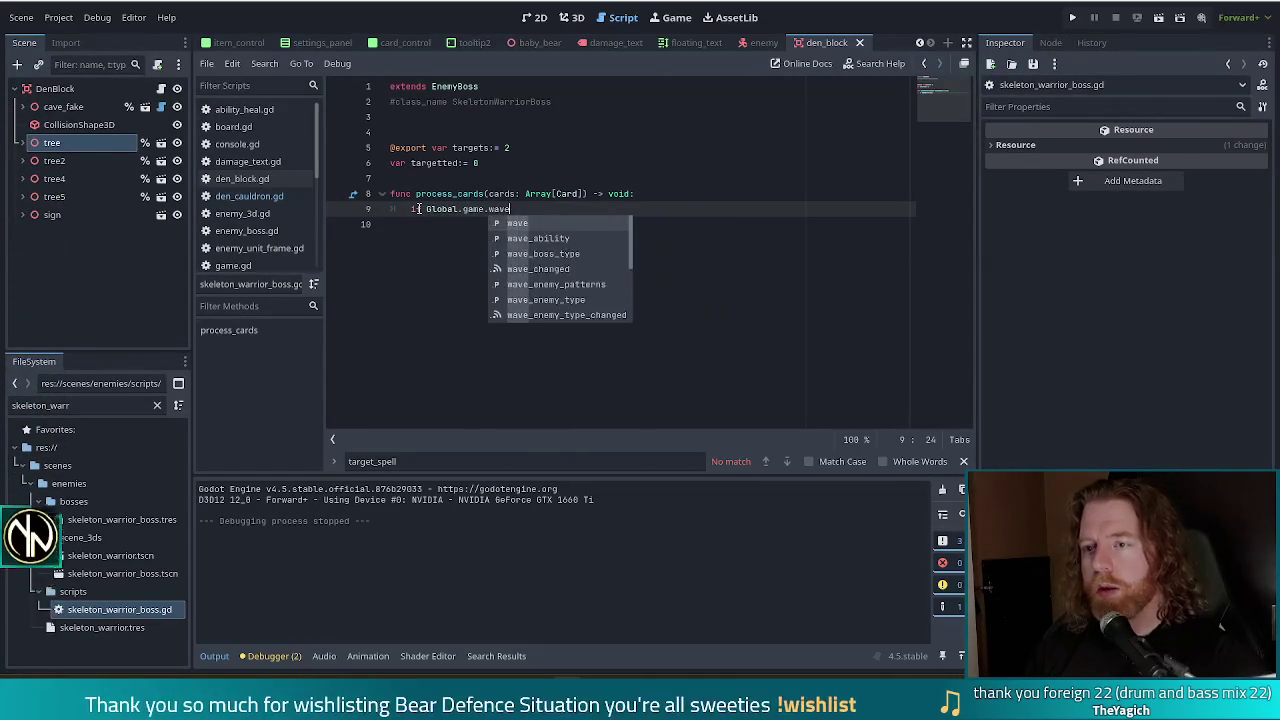
{"action": "type", "text": "% "}
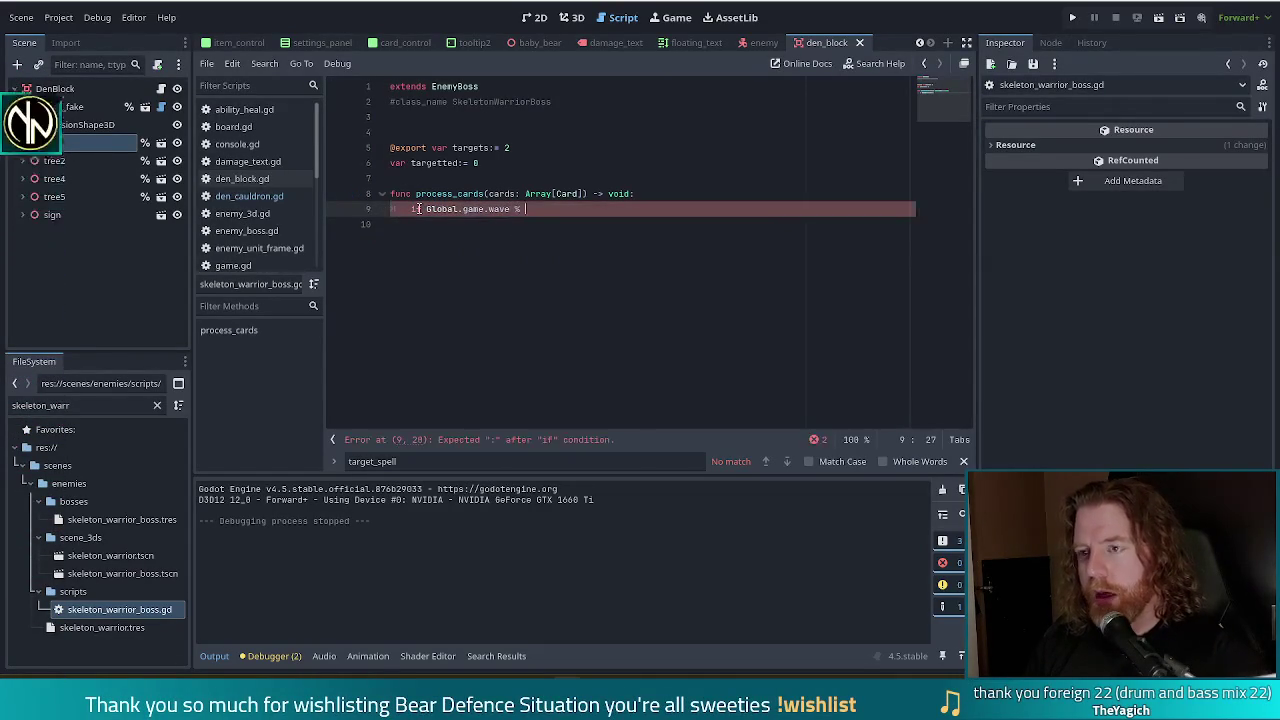
{"action": "type", "text": "2:"}
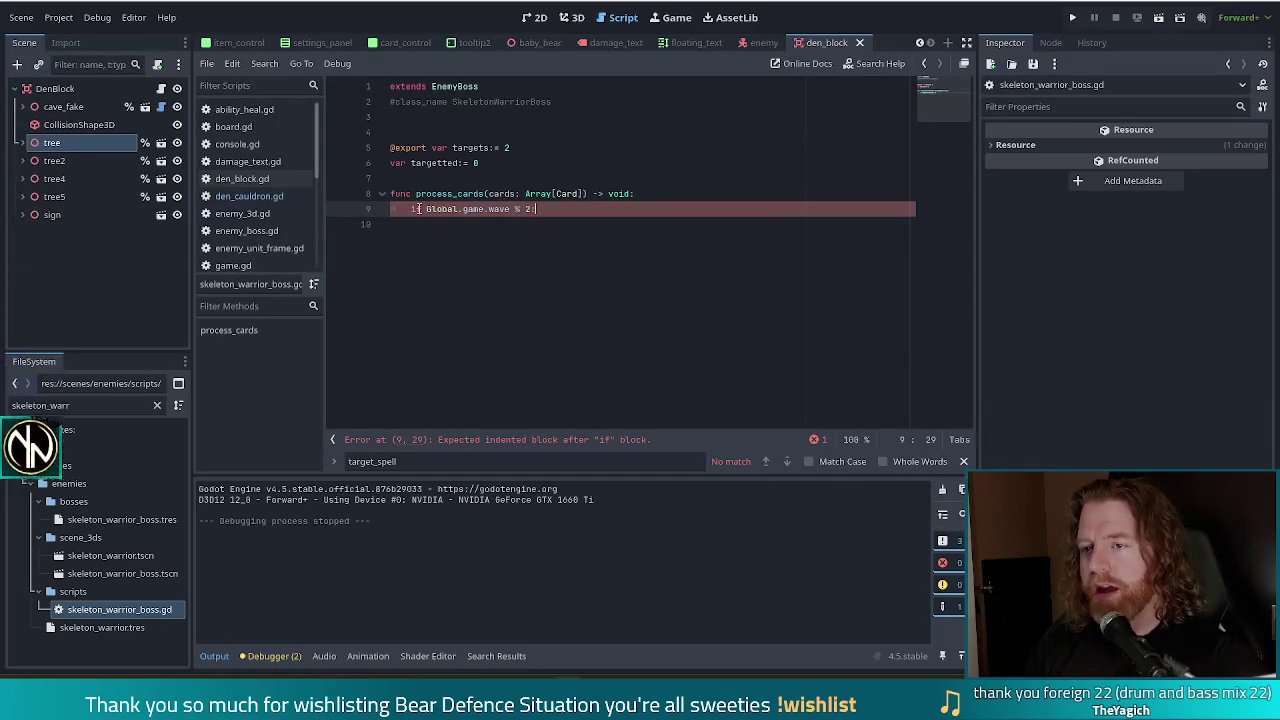
{"action": "key", "text": "Return"}
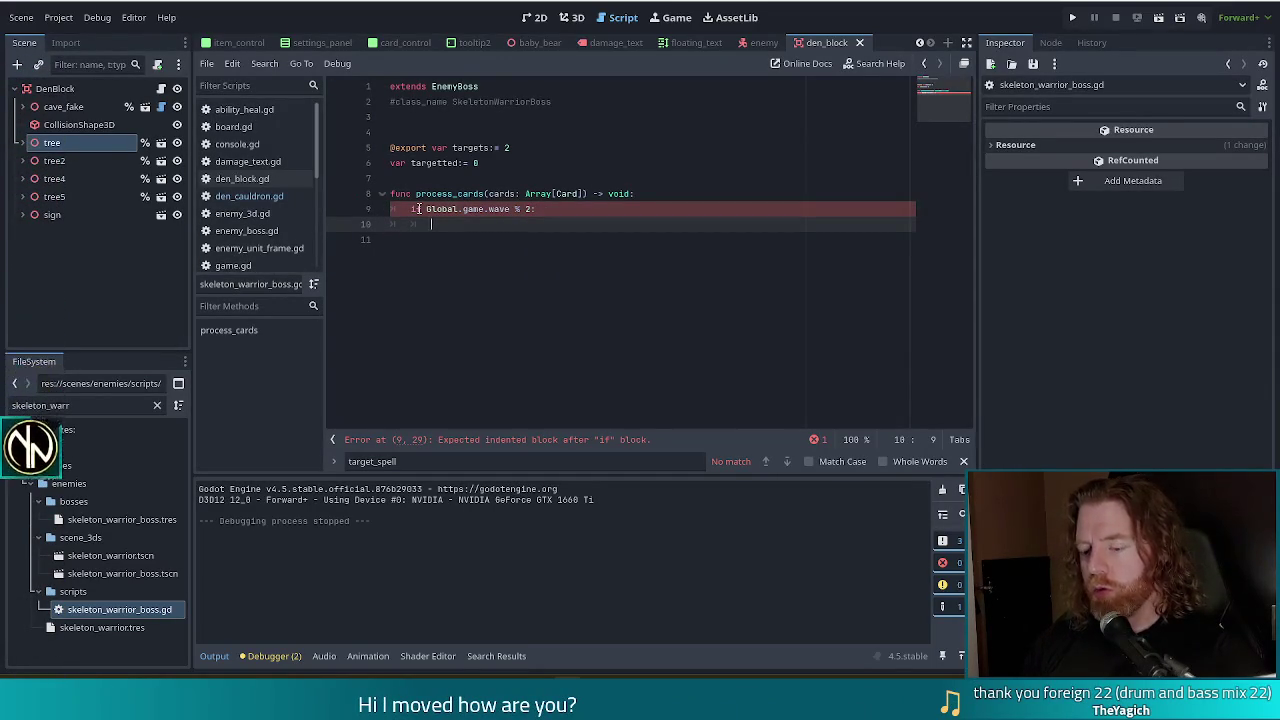
{"action": "type", "text": "whils"}
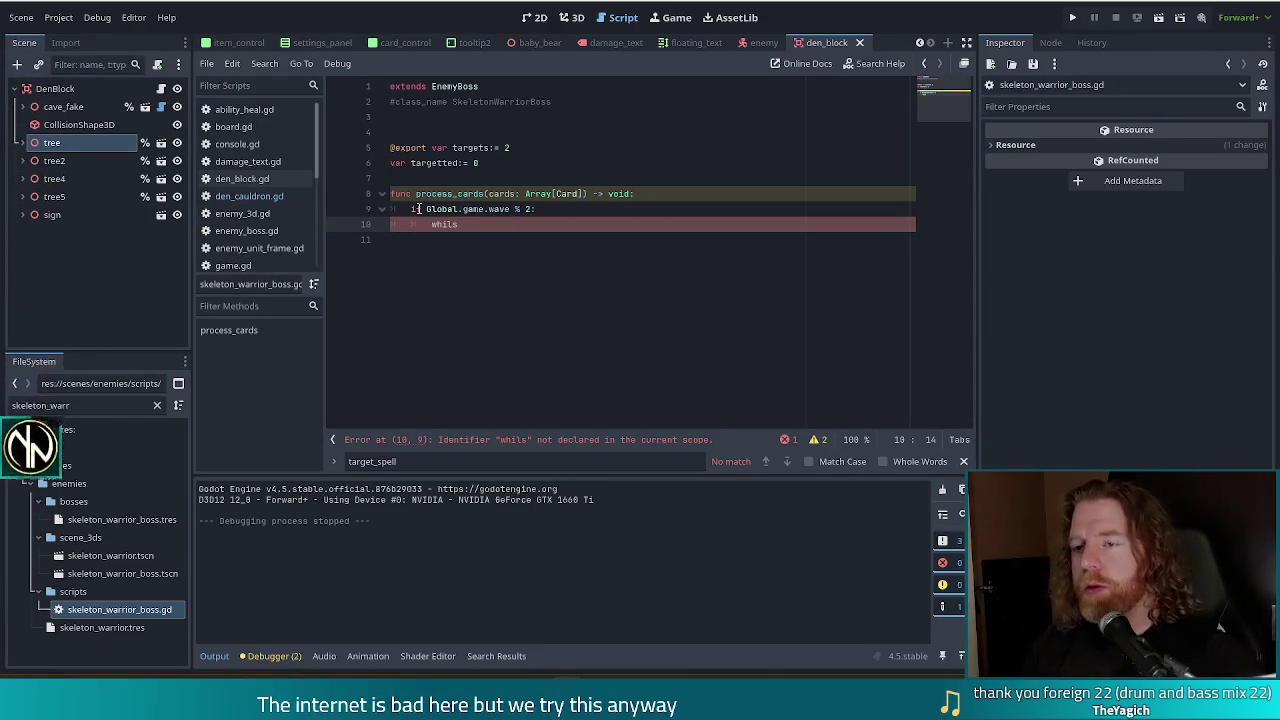
{"action": "key", "text": "BackSpace"}
{"action": "key", "text": "BackSpace"}
{"action": "key", "text": "BackSpace"}
Step: Write the loop 'for x in range(targets - targetted):' and open an indented line inside it
{"action": "type", "text": "for"}
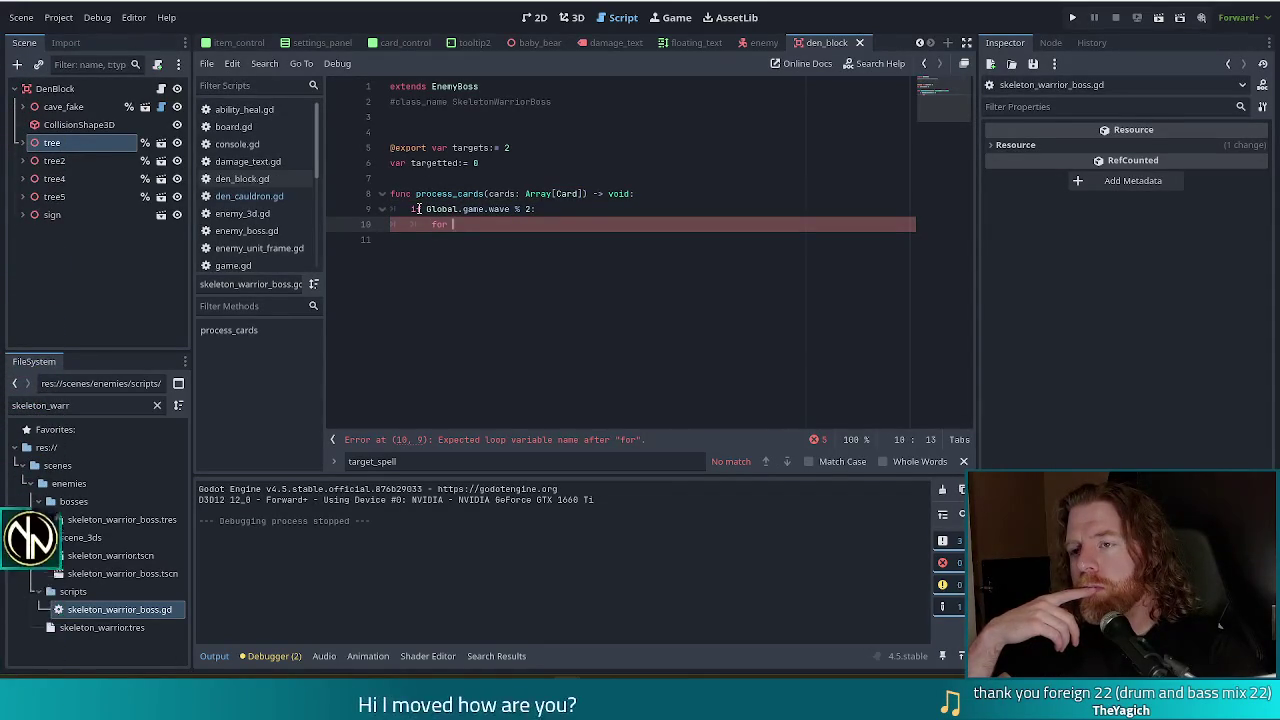
{"action": "type", "text": "x in "}
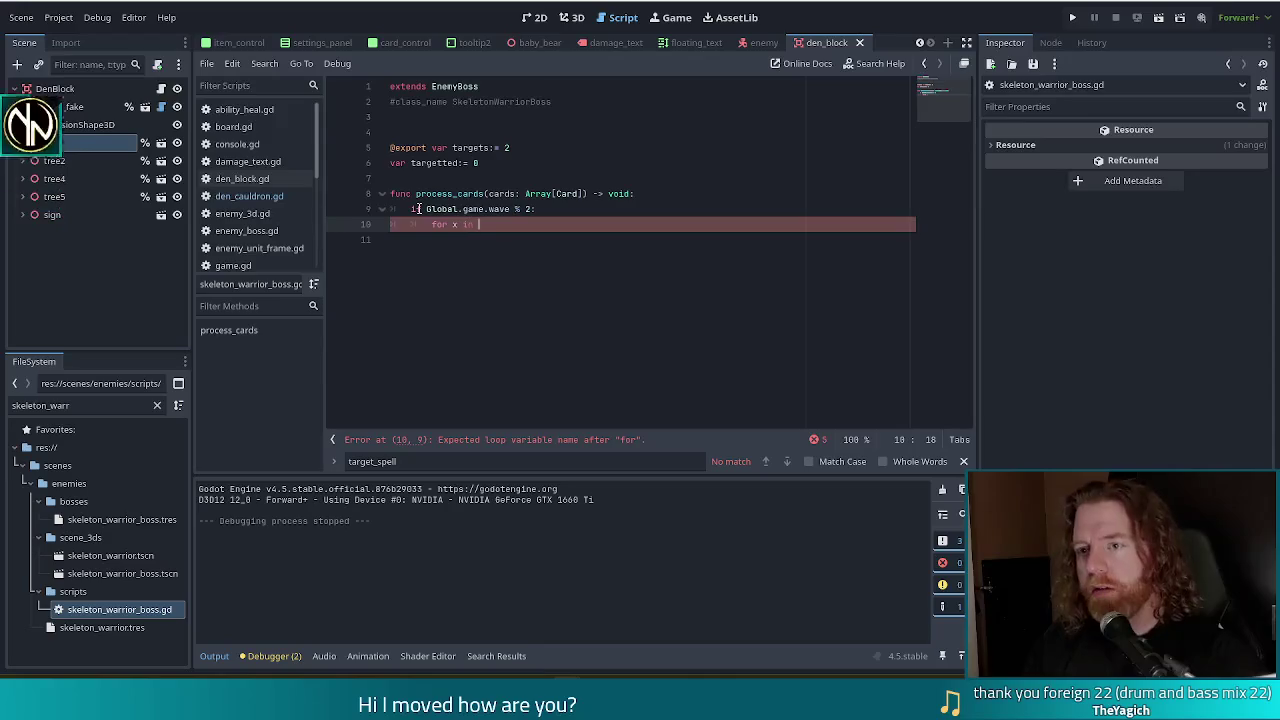
{"action": "type", "text": "range (tar"}
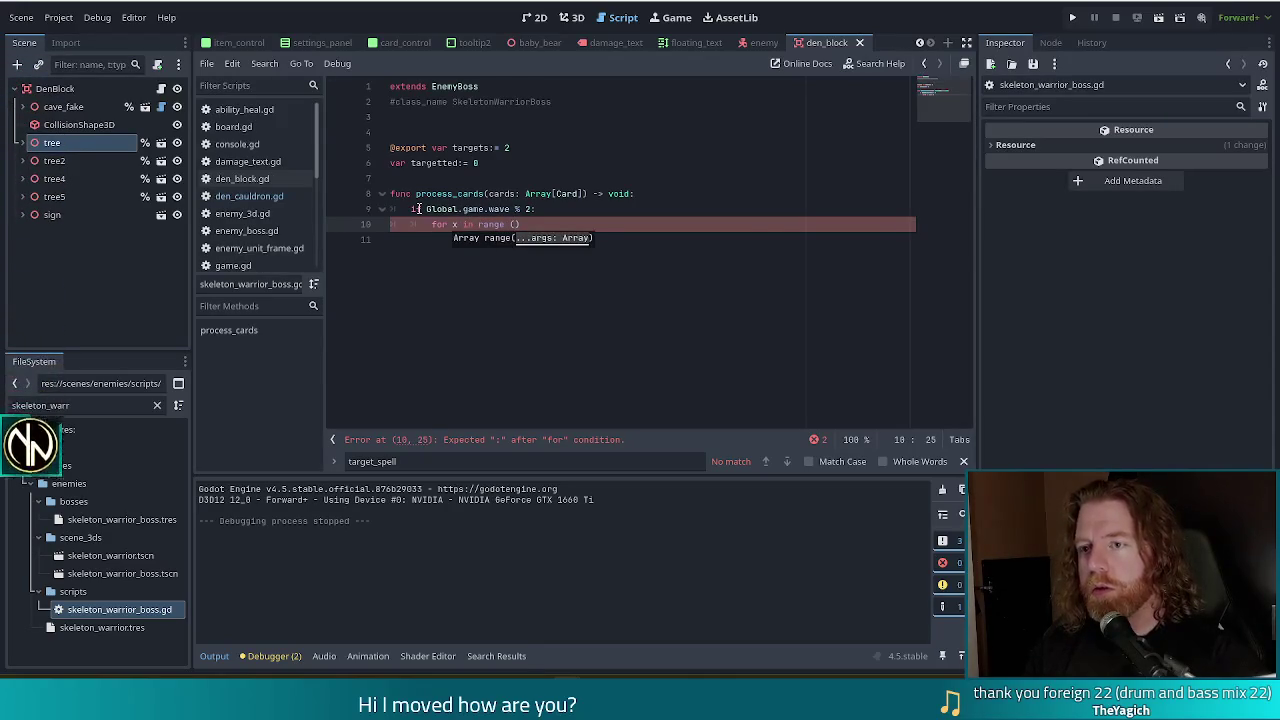
{"action": "key", "text": "Return"}
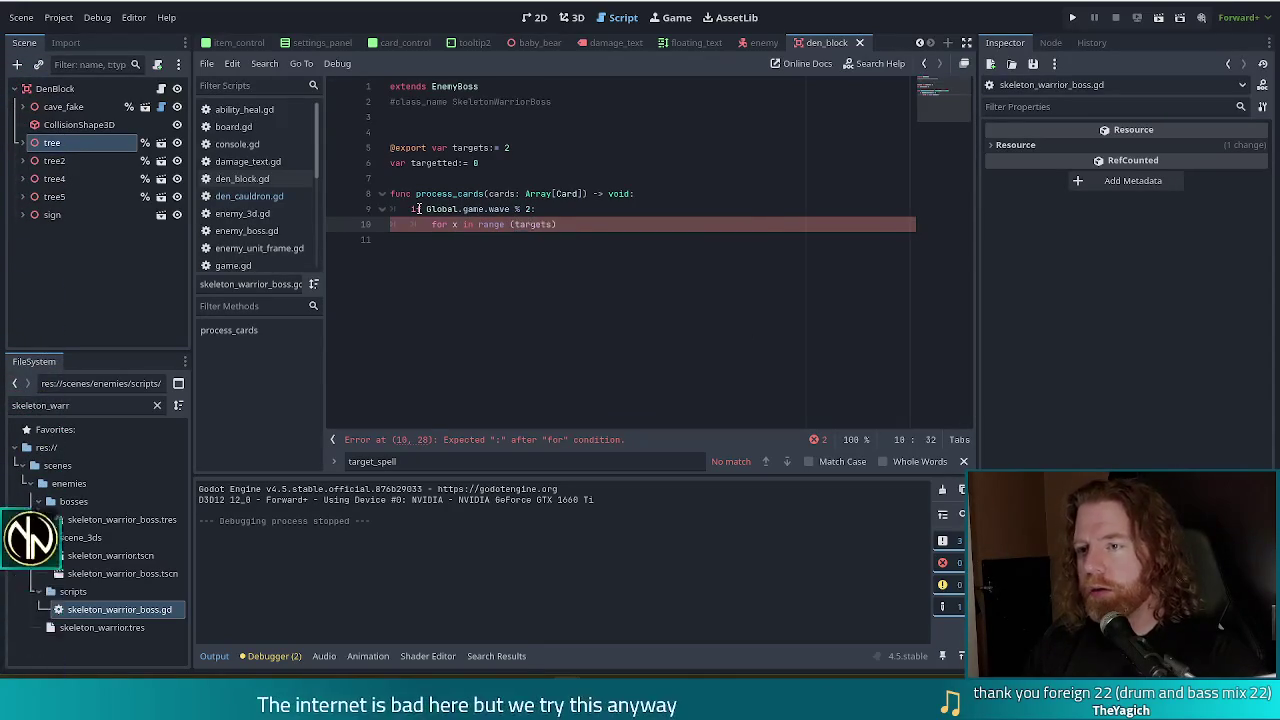
{"action": "type", "text": "- targ"}
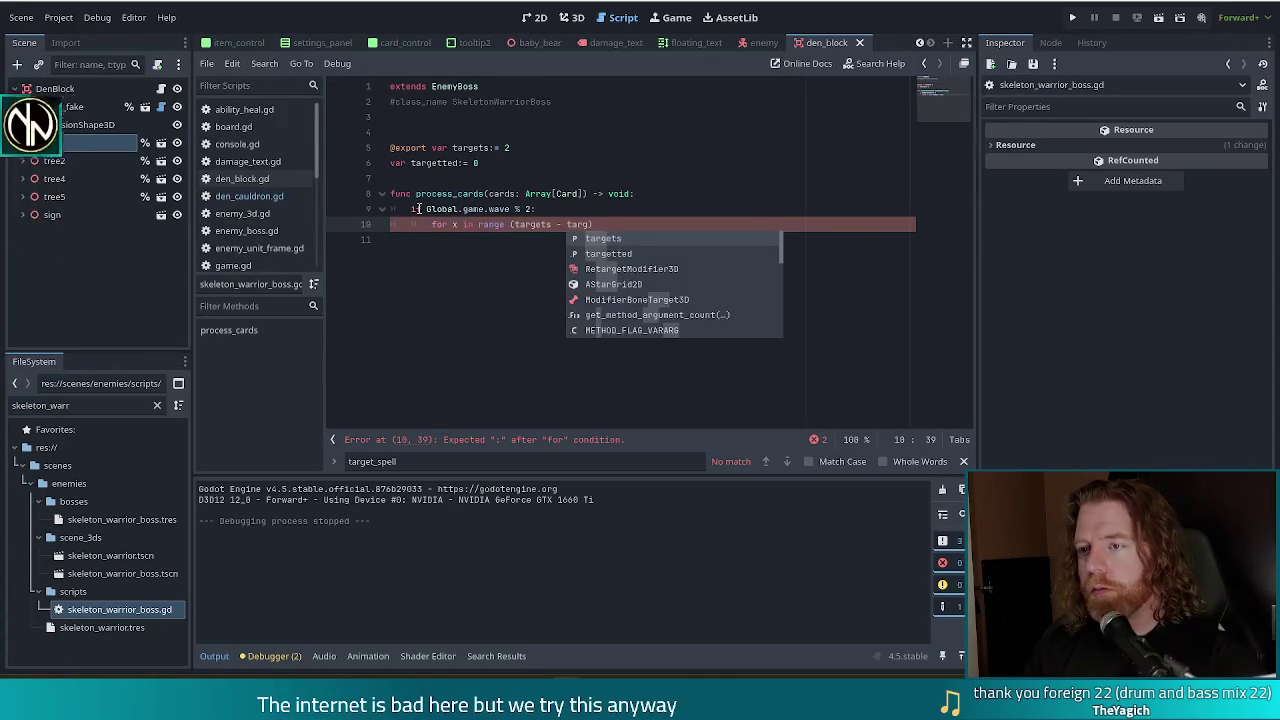
{"action": "key", "text": "Return"}
{"action": "type", "text": ")"}
{"action": "key", "text": "ctrl+Left"}
{"action": "key", "text": "ctrl+Left"}
{"action": "key", "text": "ctrl+Left"}
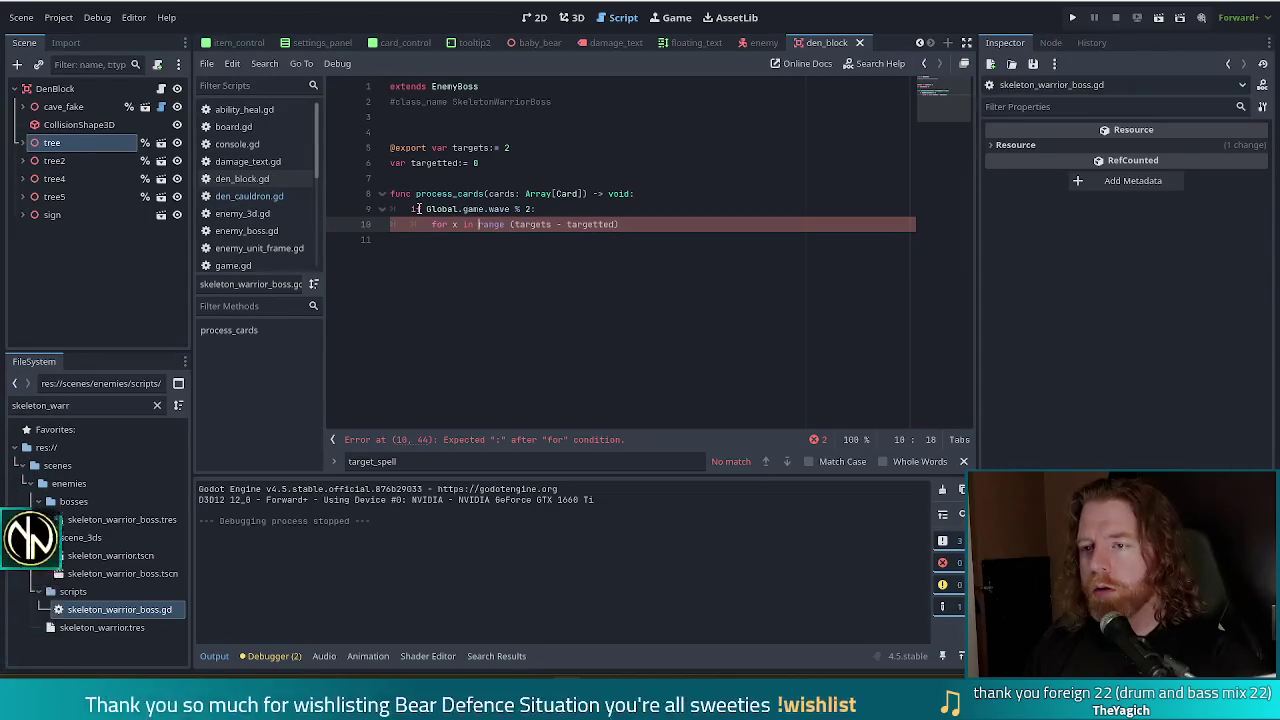
{"action": "key", "text": "Delete"}
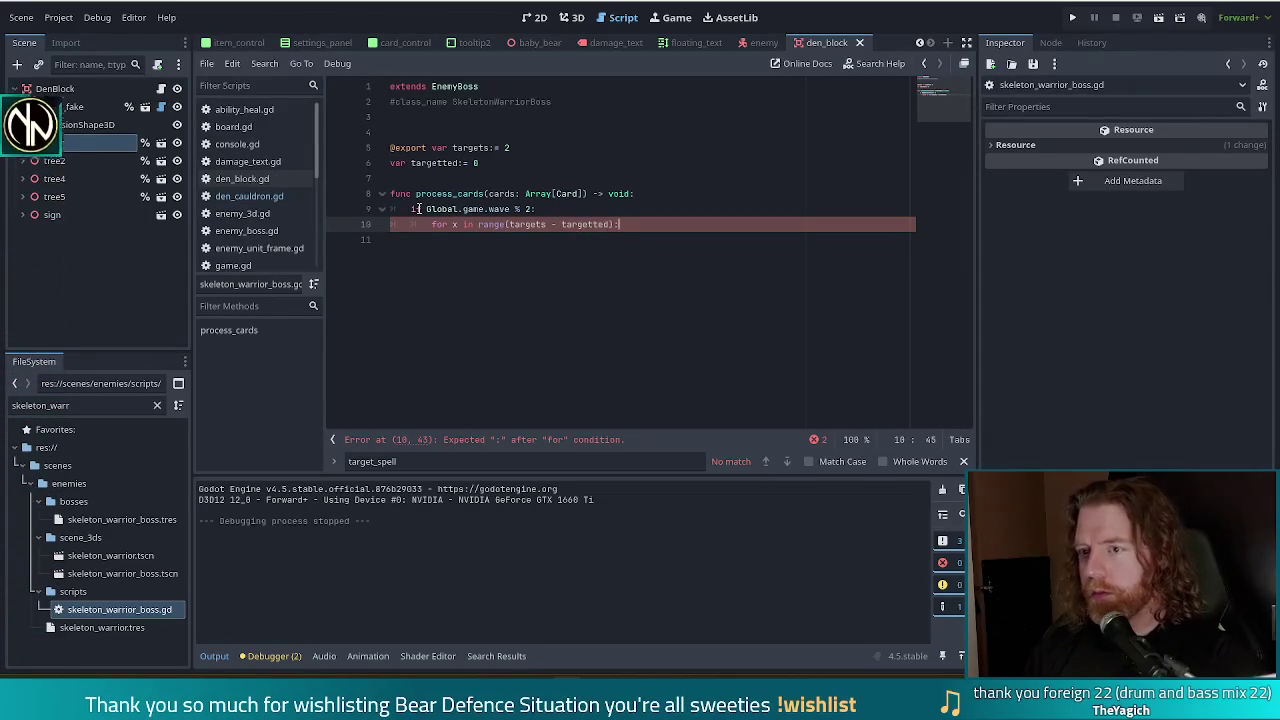
{"action": "key", "text": "Return"}
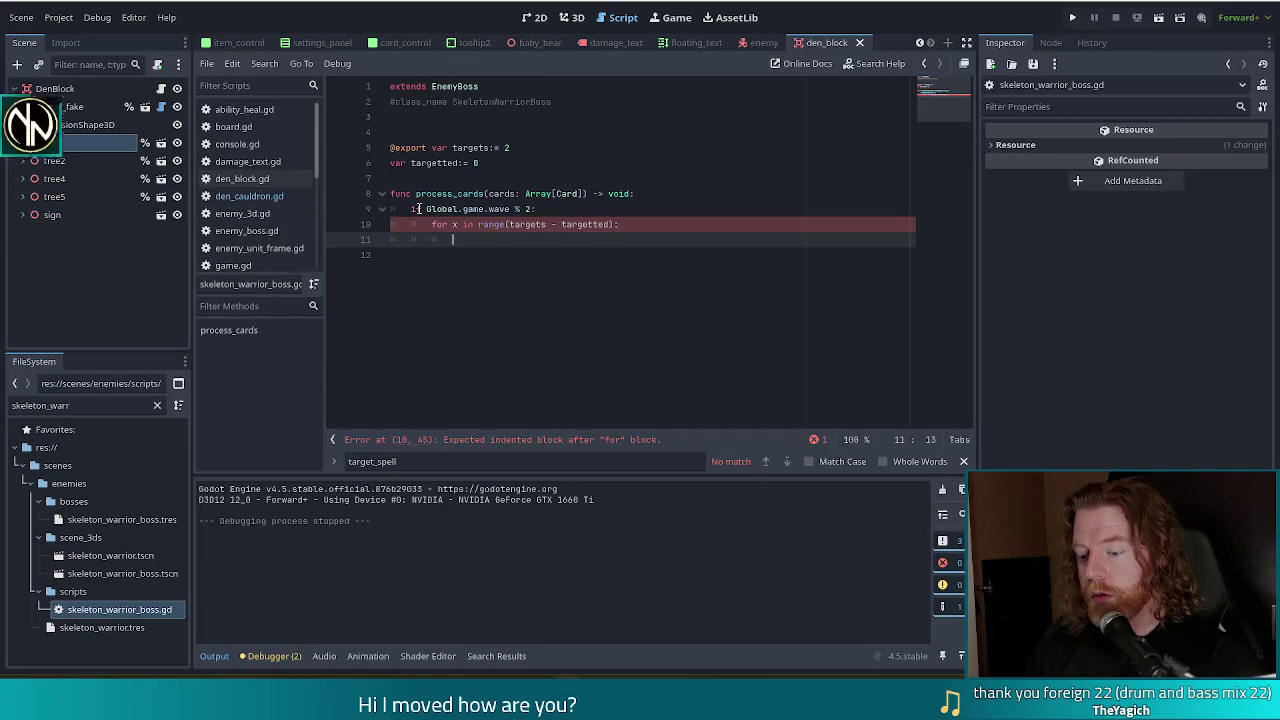
Step: Start line 11 with Global.game.hand, replacing a trial cards.get_children() call with .get
{"action": "type", "text": "Global.game.hand"}
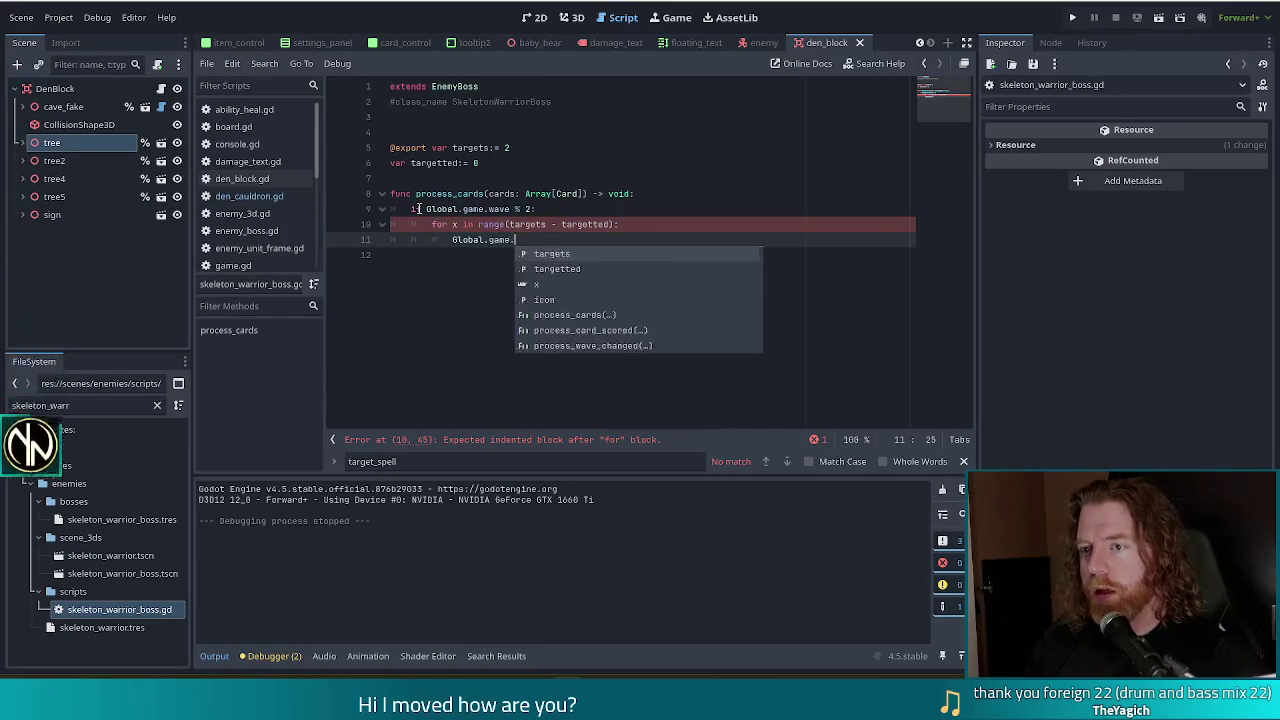
{"action": "type", "text": ".cards"}
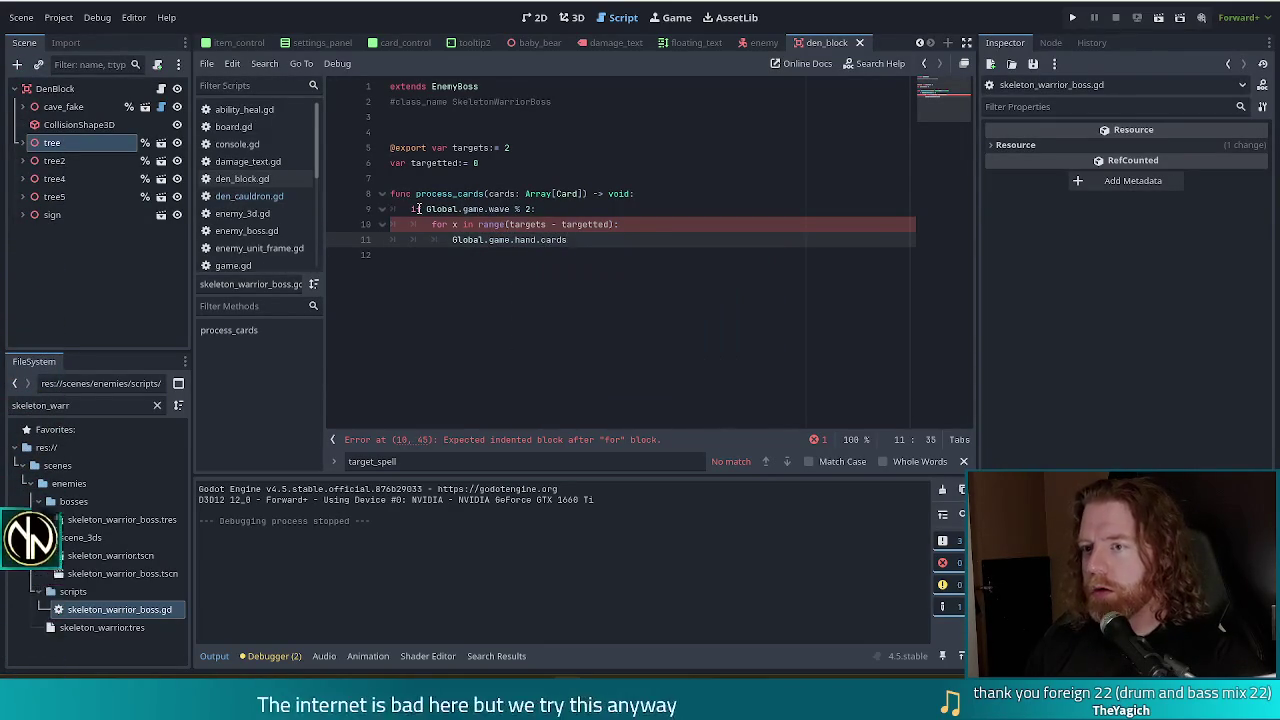
{"action": "key", "text": "BackSpace"}
{"action": "key", "text": "BackSpace"}
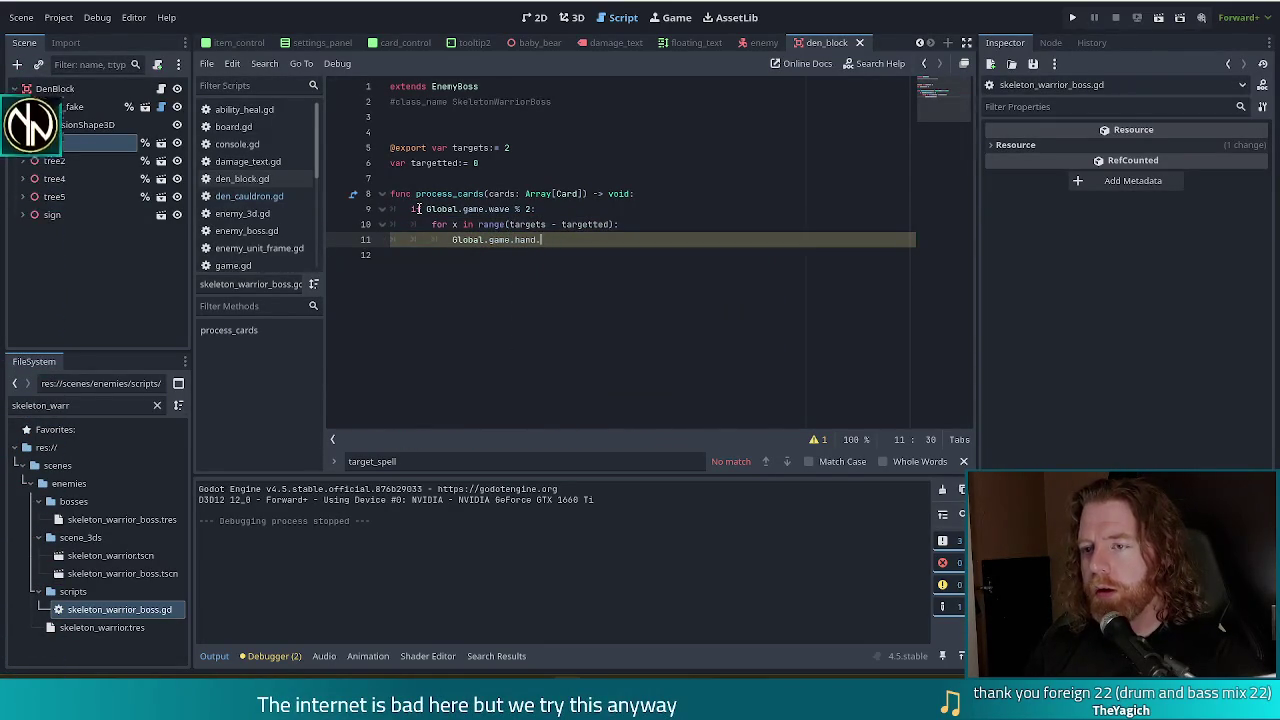
{"action": "type", "text": "cards"}
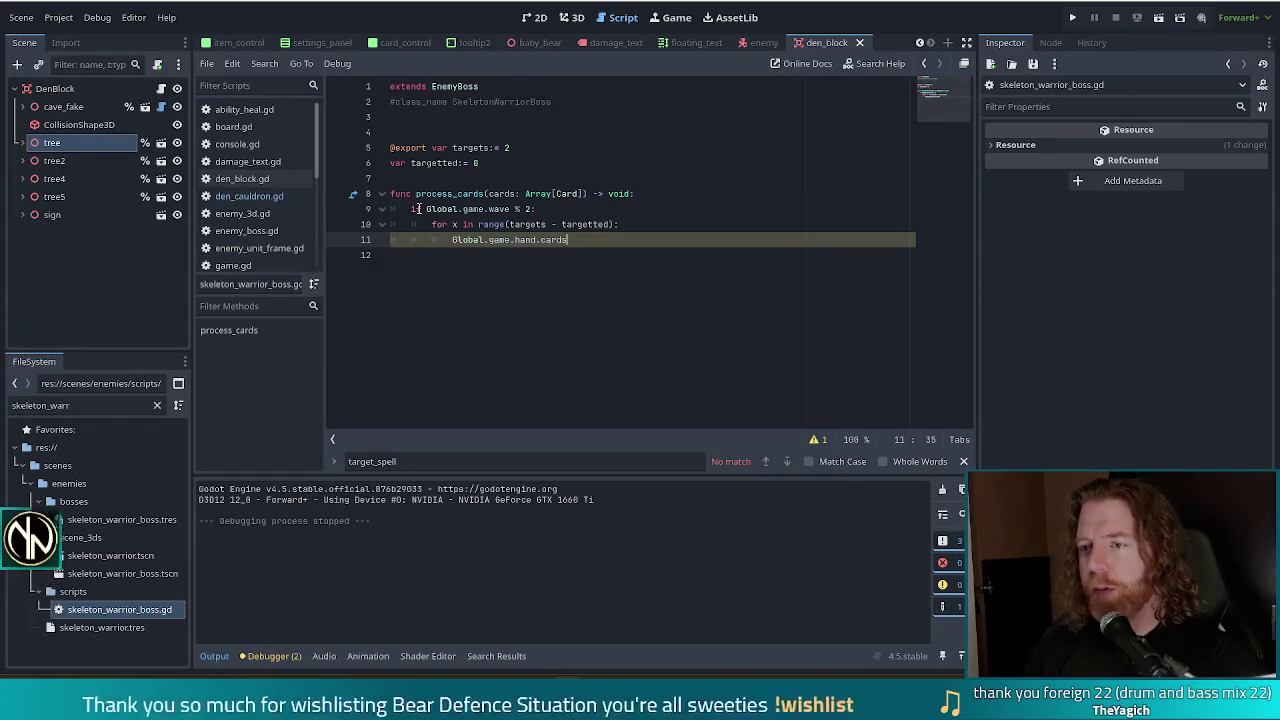
{"action": "type", "text": ".pic"}
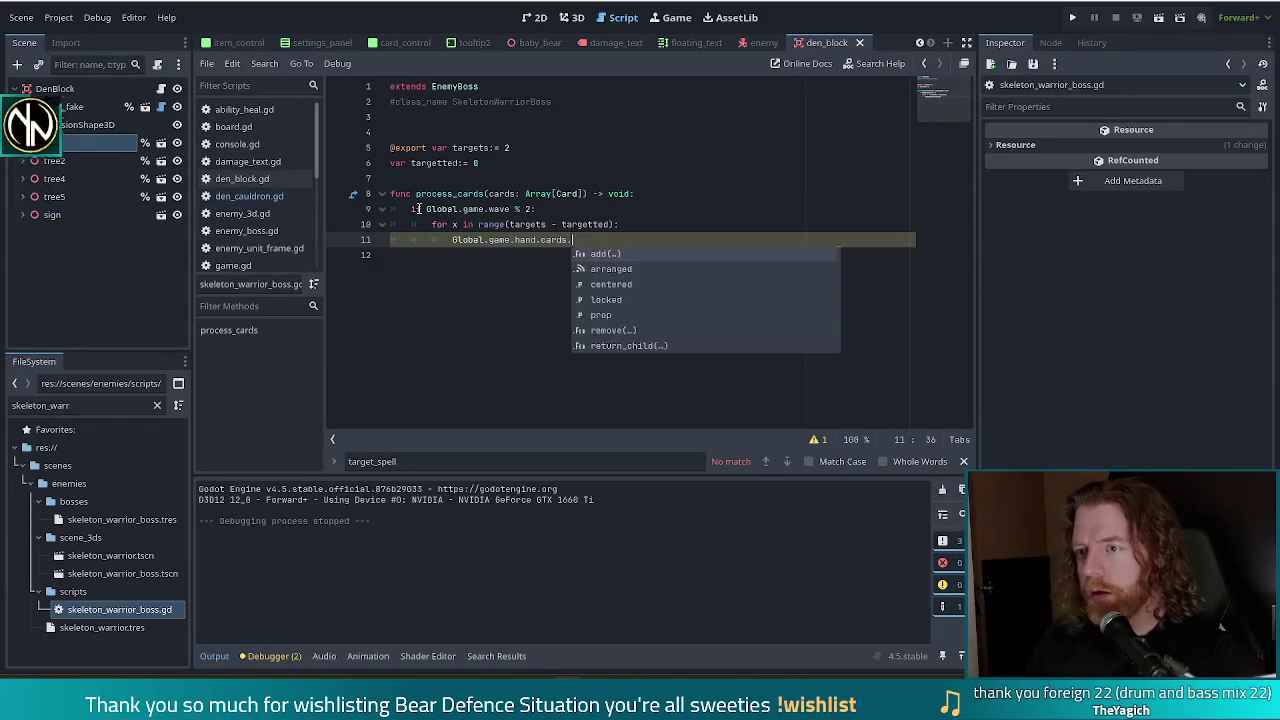
{"action": "key", "text": "BackSpace"}
{"action": "key", "text": "BackSpace"}
{"action": "key", "text": "BackSpace"}
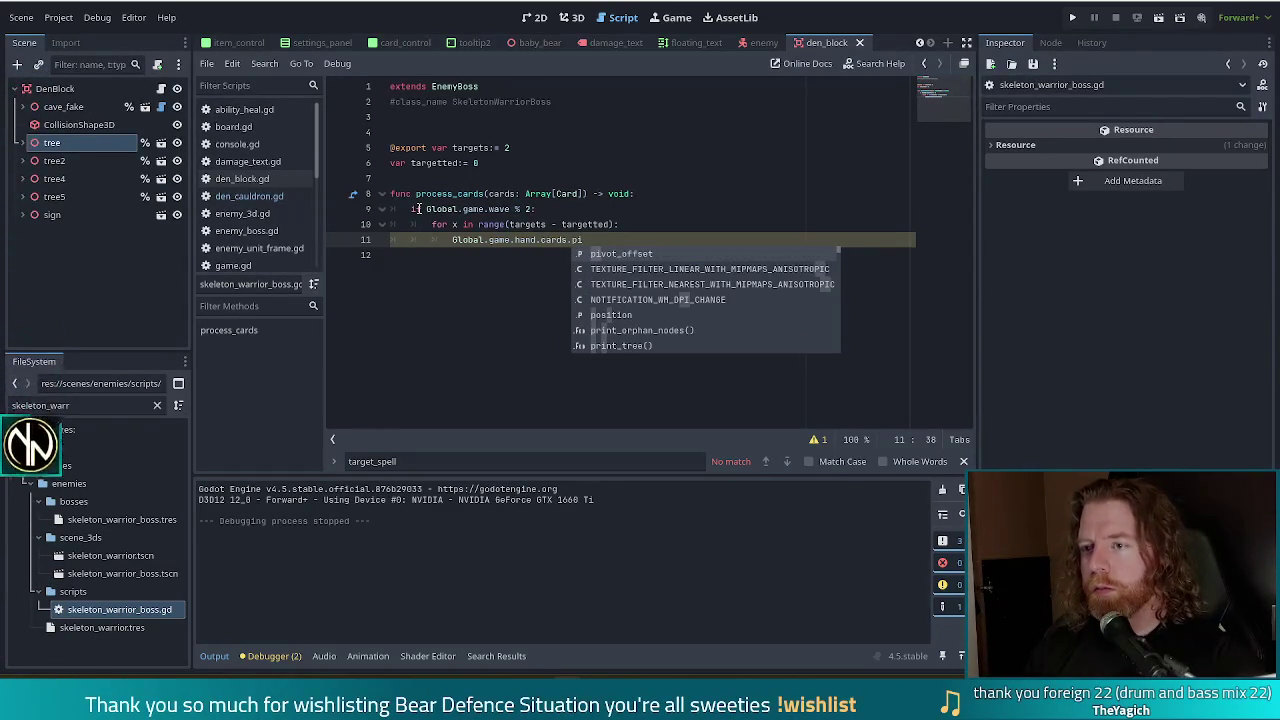
{"action": "type", "text": ".get"}
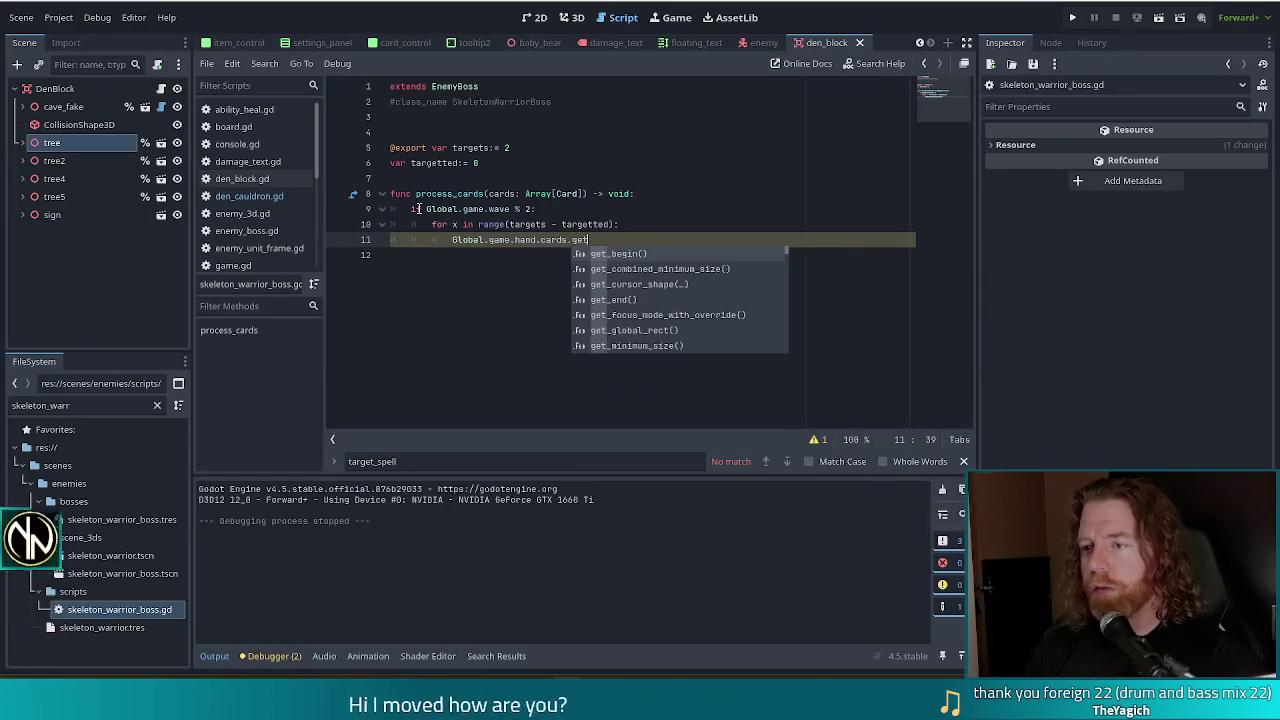
{"action": "type", "text": "_chi"}
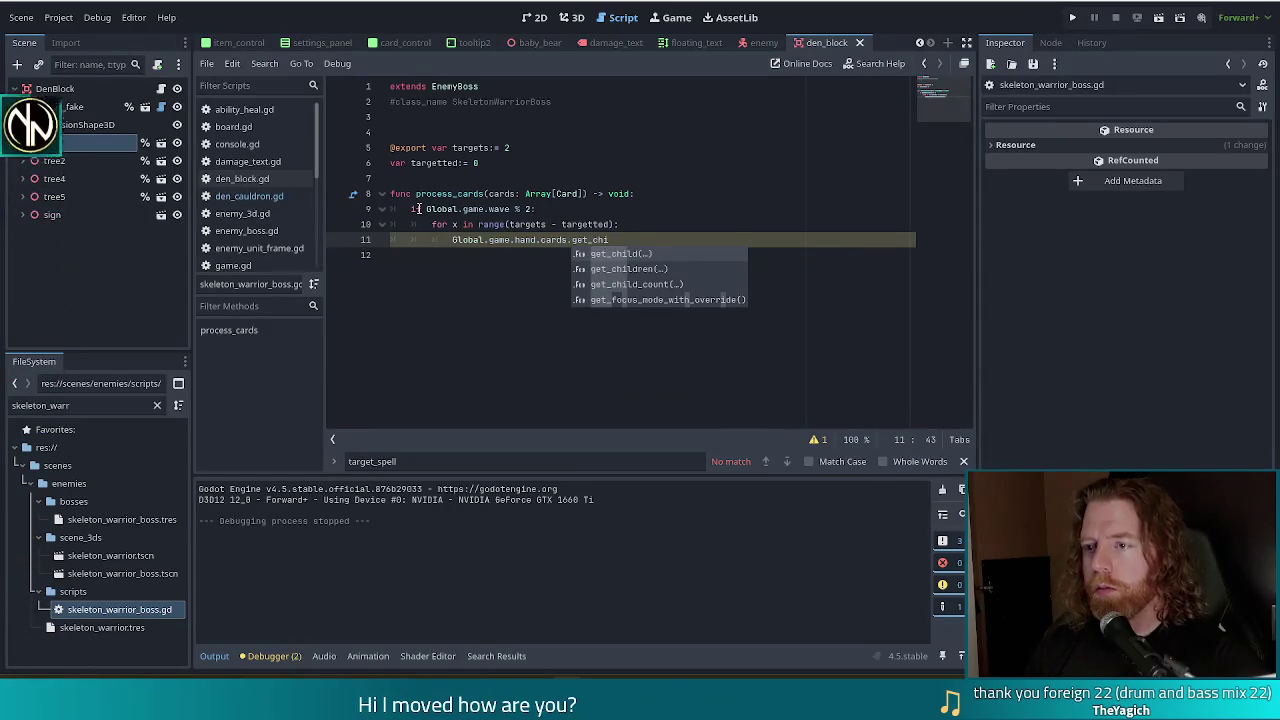
{"action": "key", "text": "Down"}
{"action": "key", "text": "Return"}
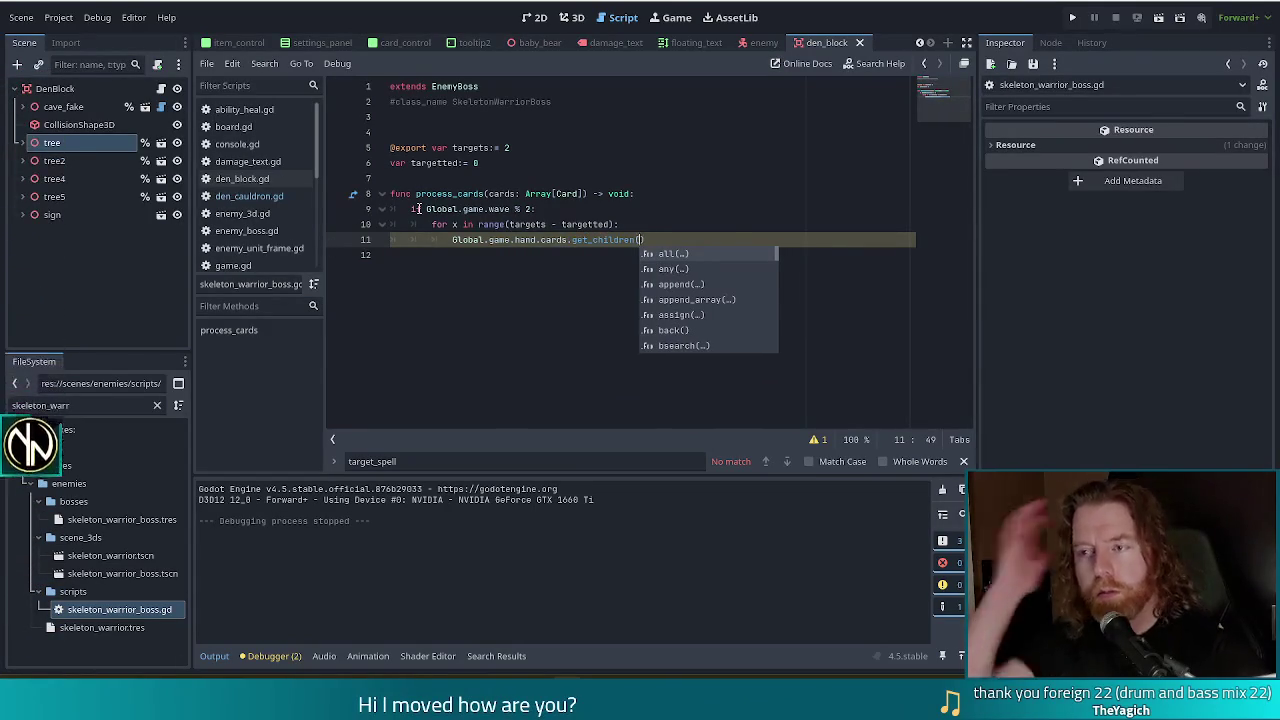
{"action": "key", "text": "BackSpace"}
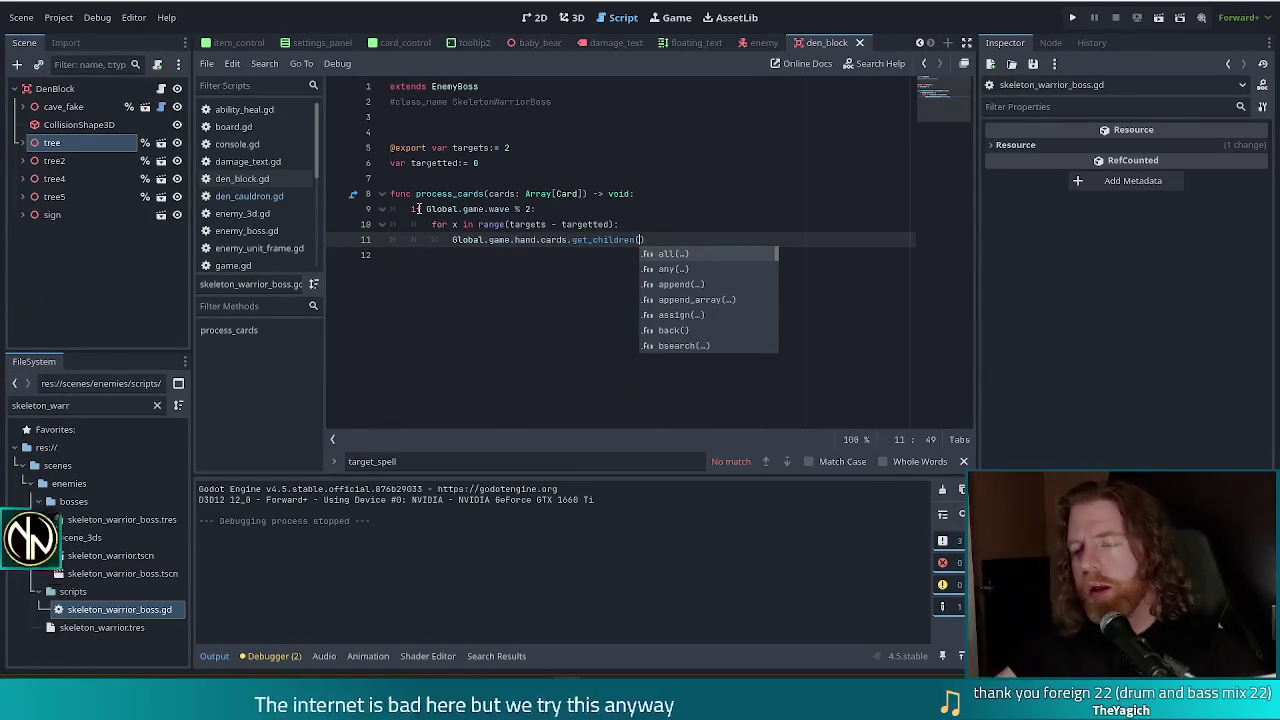
{"action": "left_click_drag", "start_coordinate": [645, 240], "coordinate": [538, 240]}
{"action": "type", "text": ".get"}
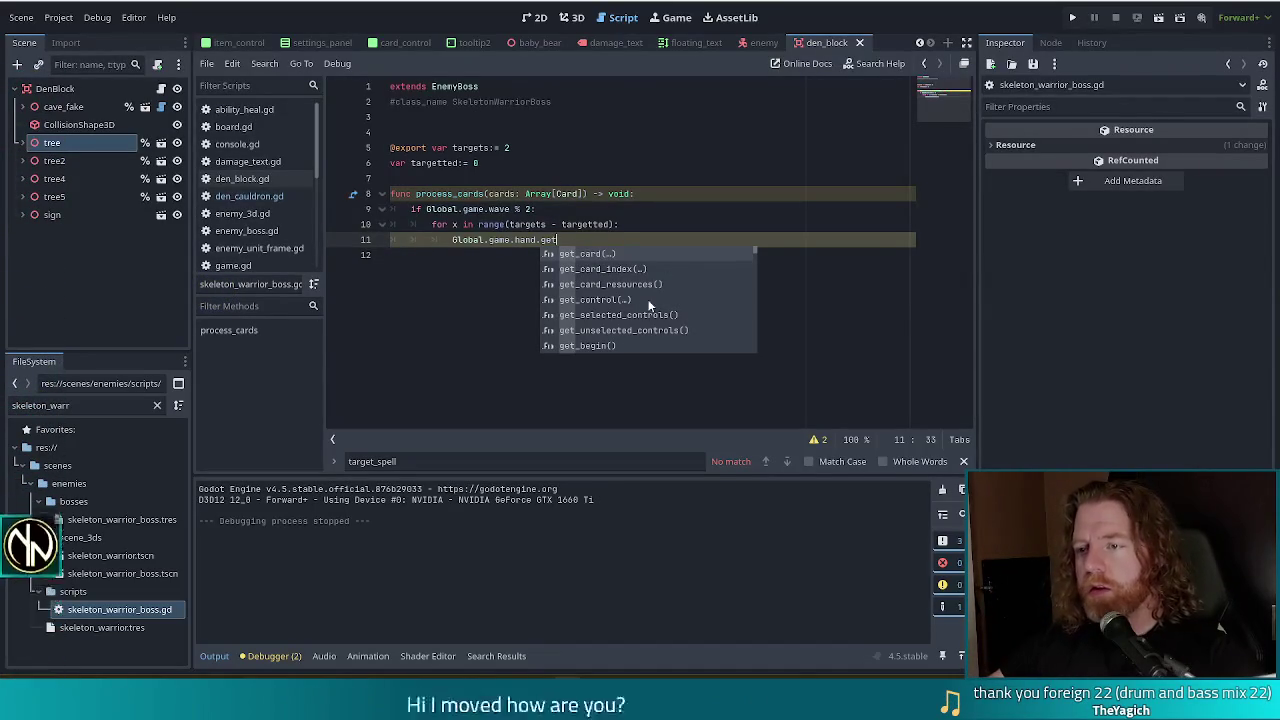
Step: Extend line 11 to Global.game.hand.get_card and dismiss the completion list
{"action": "scroll", "coordinate": [646, 311], "scroll_direction": "down", "scroll_amount": 2}
{"action": "scroll", "coordinate": [646, 311], "scroll_direction": "down", "scroll_amount": 5}
{"action": "scroll", "coordinate": [647, 312], "scroll_direction": "down", "scroll_amount": 10}
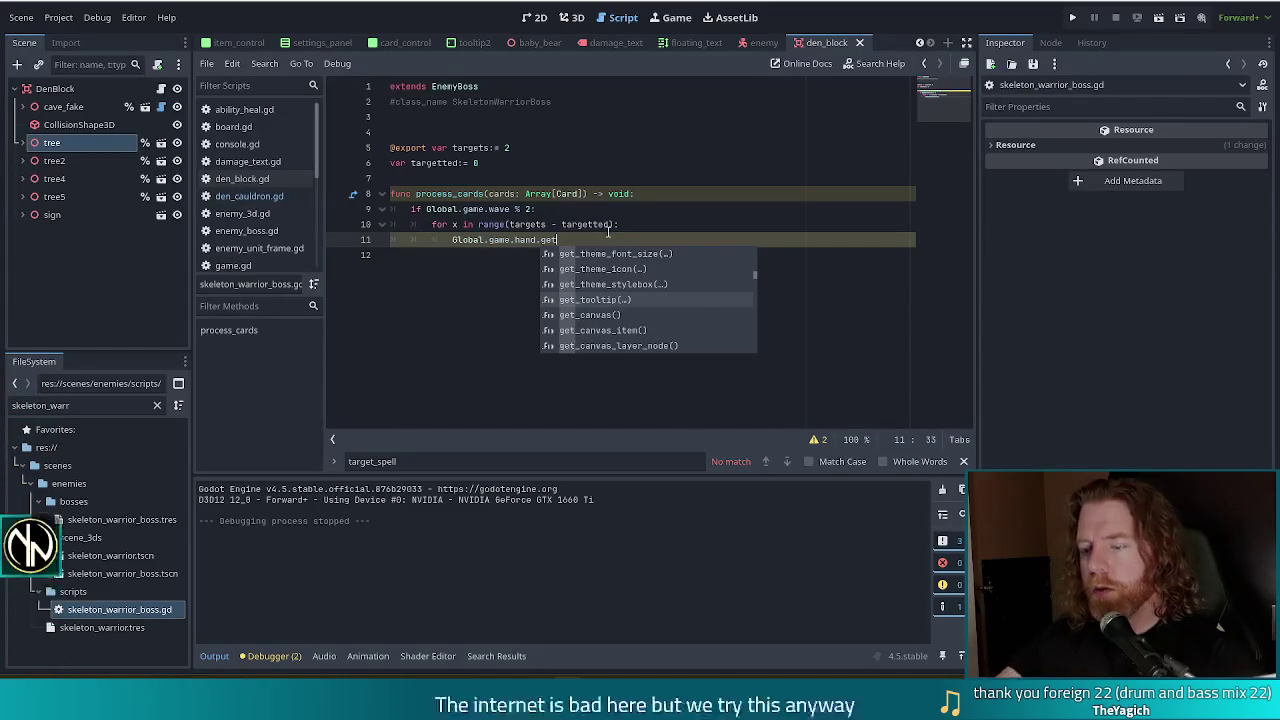
{"action": "type", "text": "_card"}
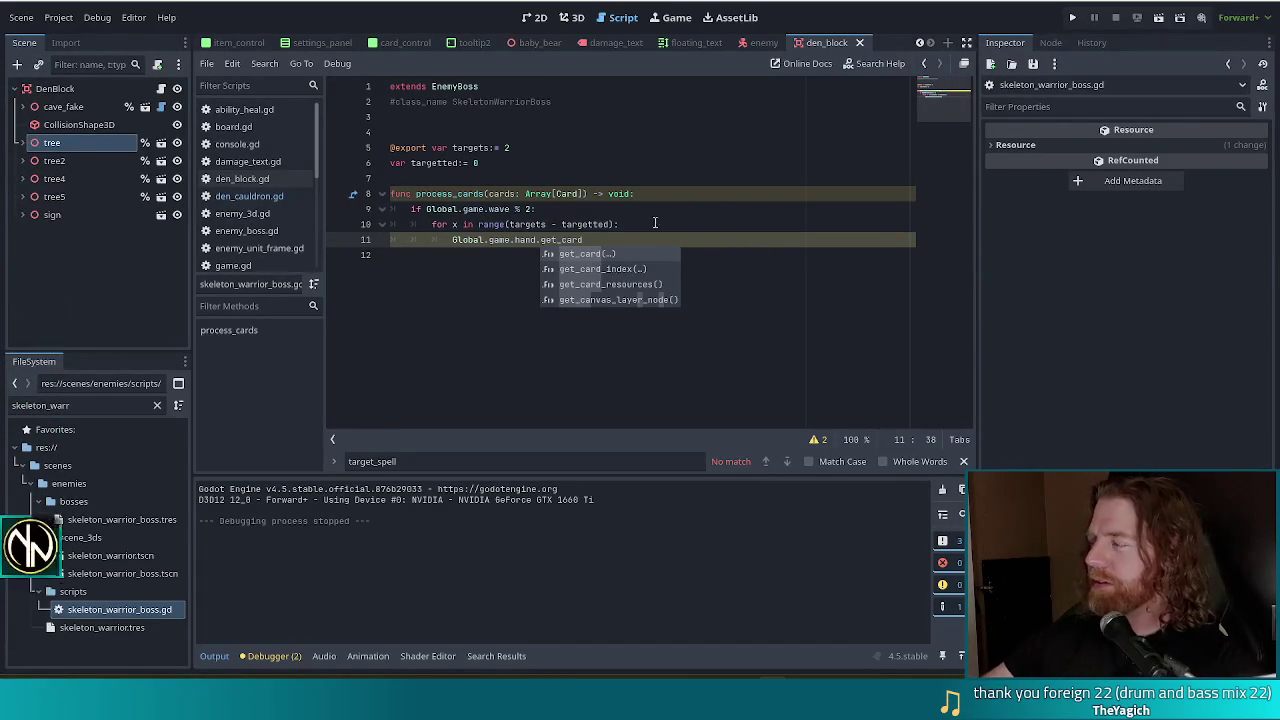
{"action": "key", "text": "Escape"}
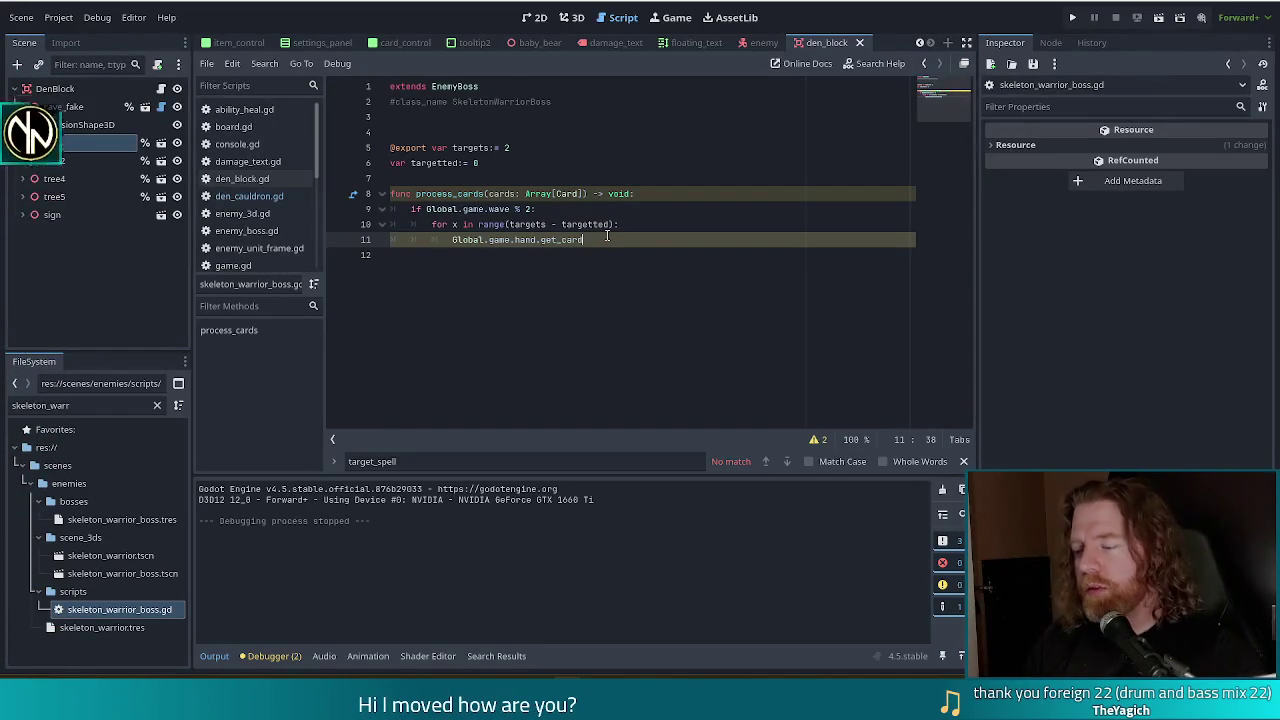
Step: Complete line 11 as Global.game.hand.get_card_resources().pick_random()
{"action": "key", "text": "ctrl+space"}
{"action": "key", "text": "Down"}
{"action": "key", "text": "Return"}
{"action": "type", "text": "."}
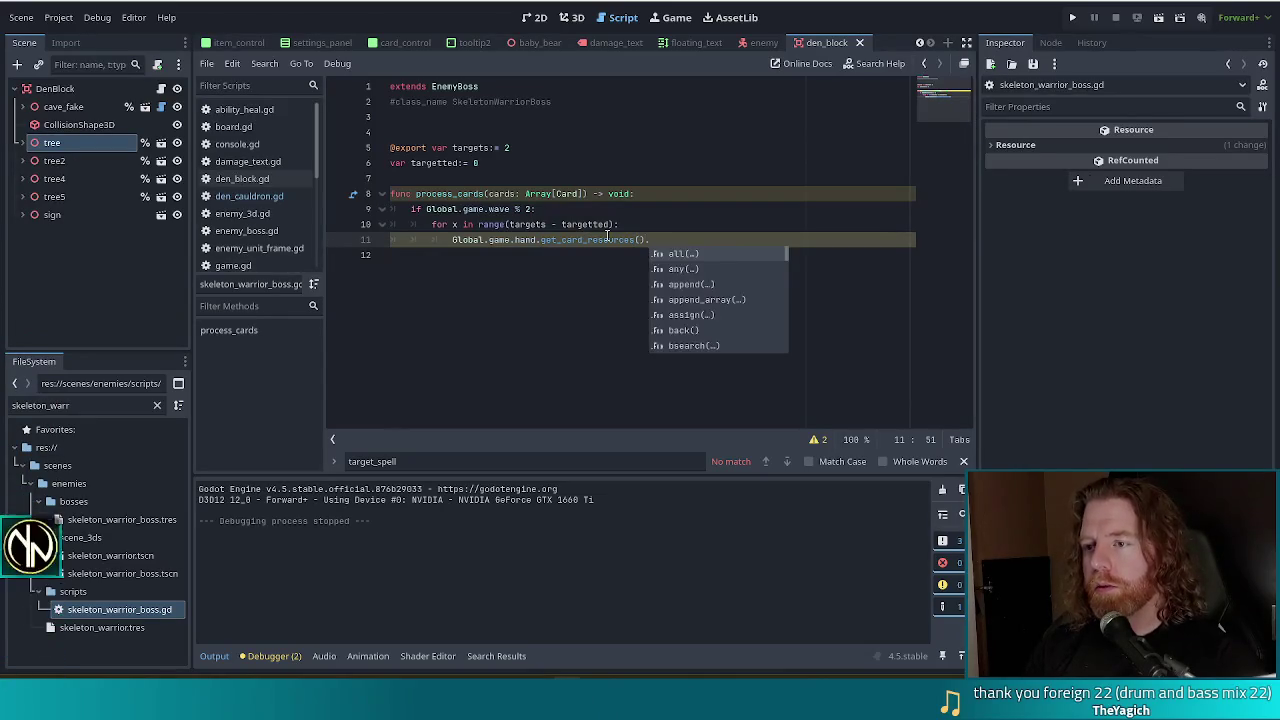
{"action": "type", "text": "pick"}
{"action": "key", "text": "Return"}
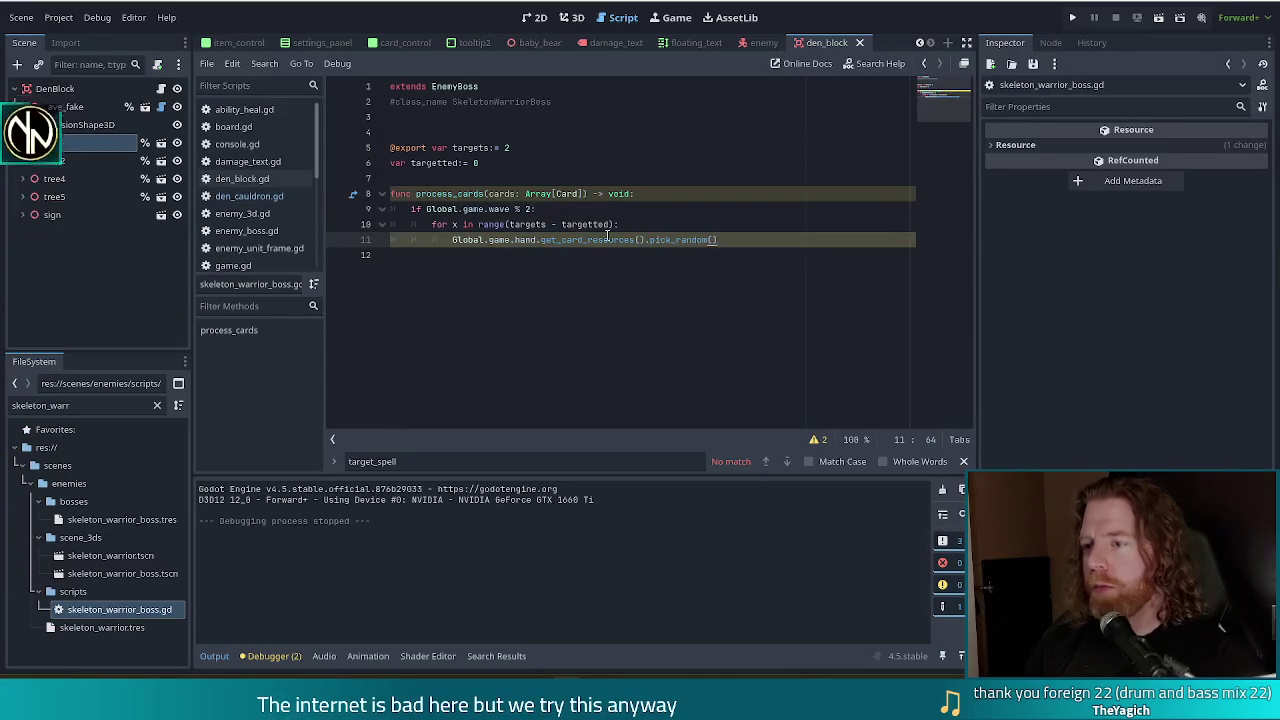
{"action": "type", "text": ".set"}
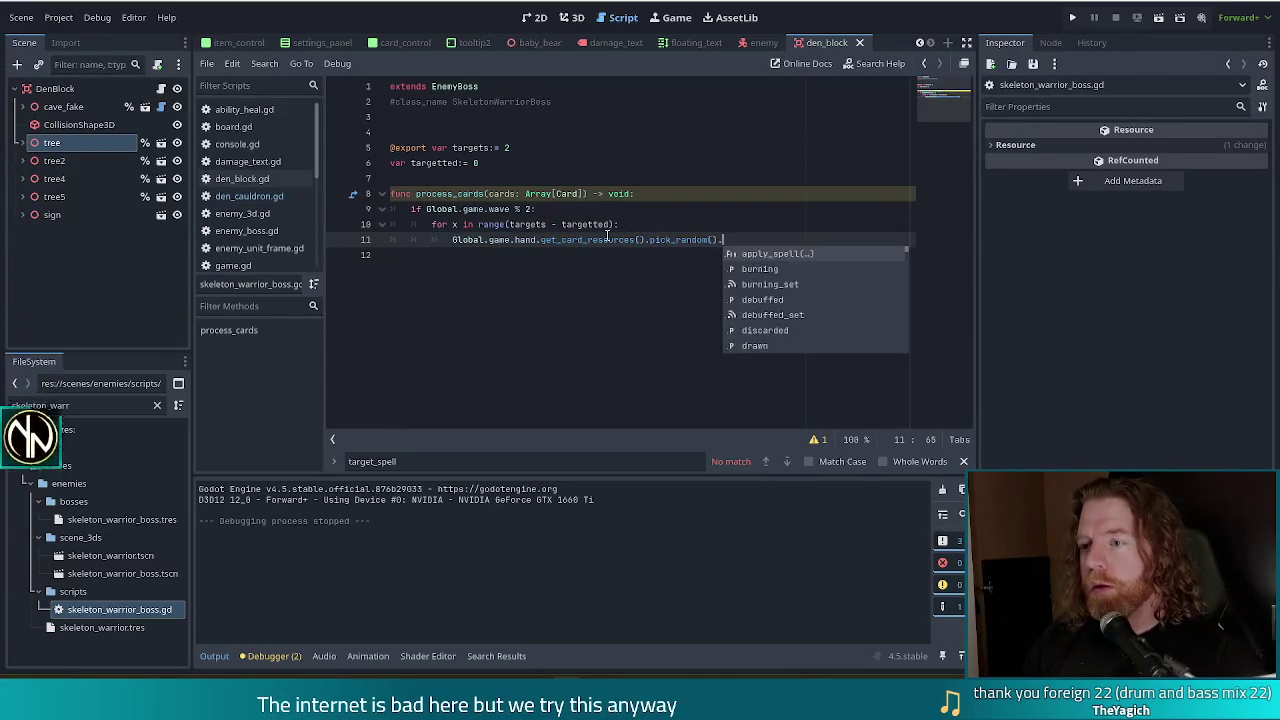
{"action": "key", "text": "BackSpace"}
{"action": "key", "text": "BackSpace"}
{"action": "key", "text": "BackSpace"}
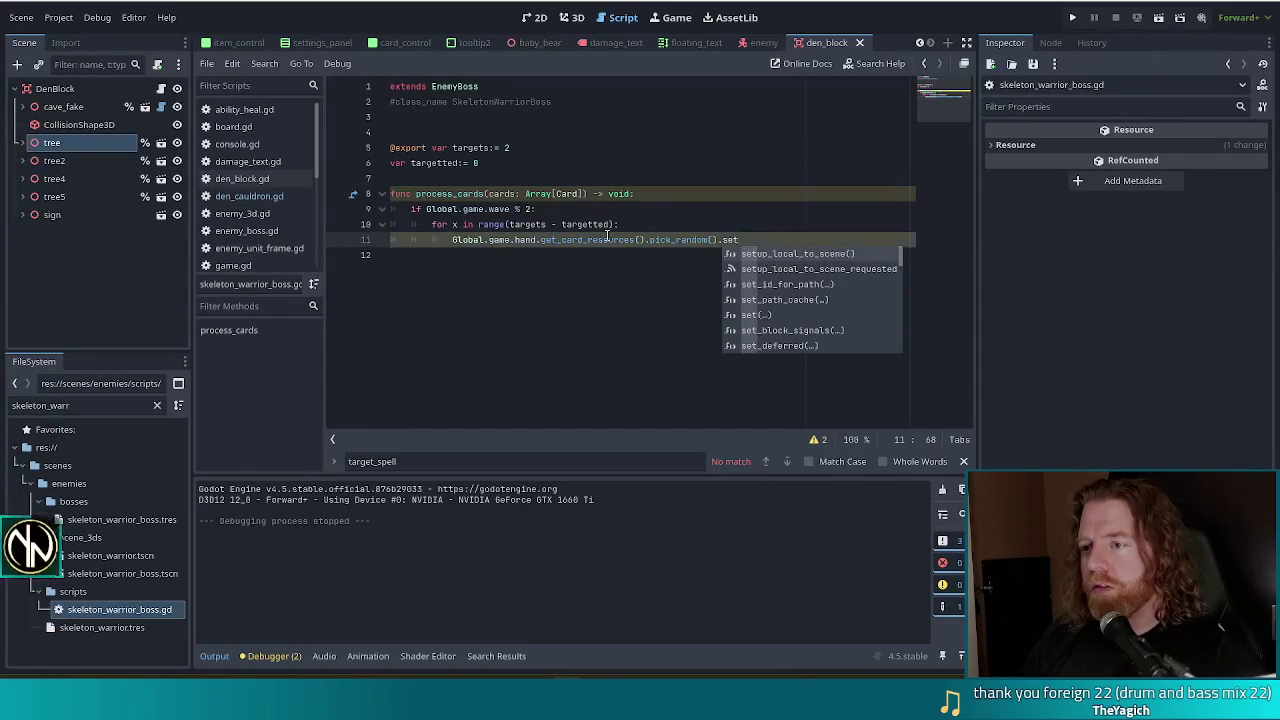
{"action": "key", "text": "Home"}
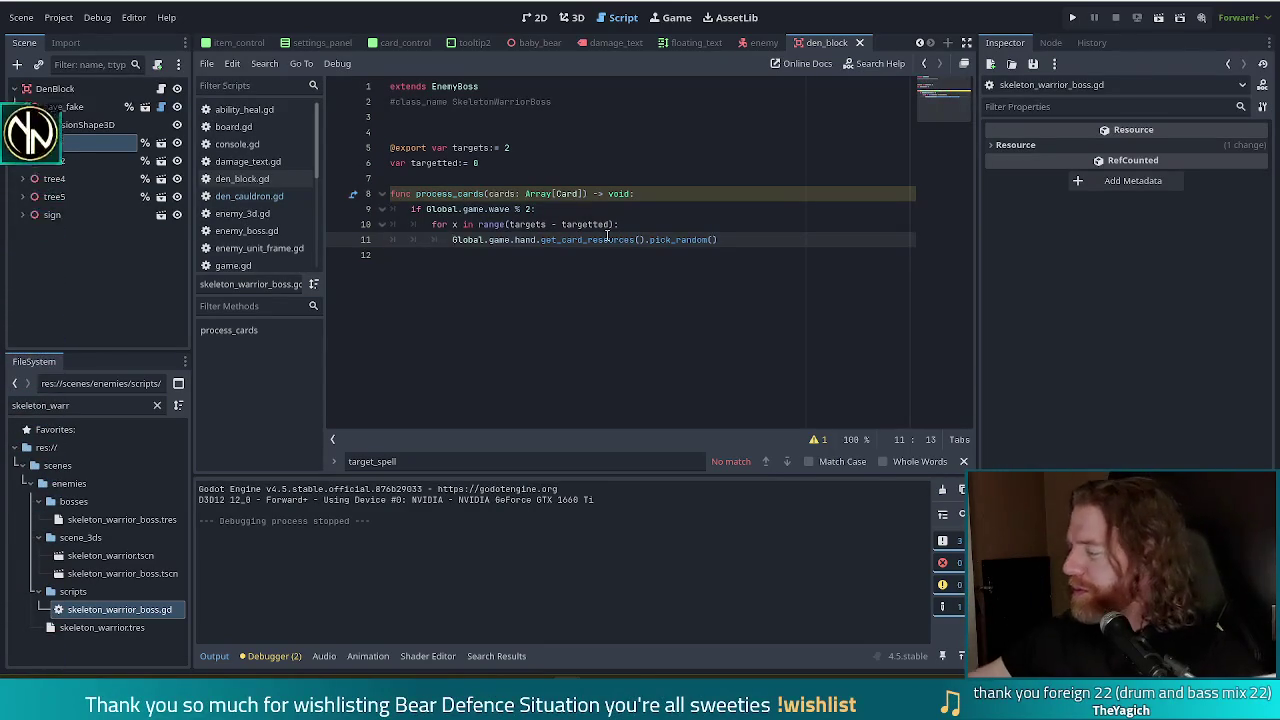
{"action": "left_click", "coordinate": [764, 240]}
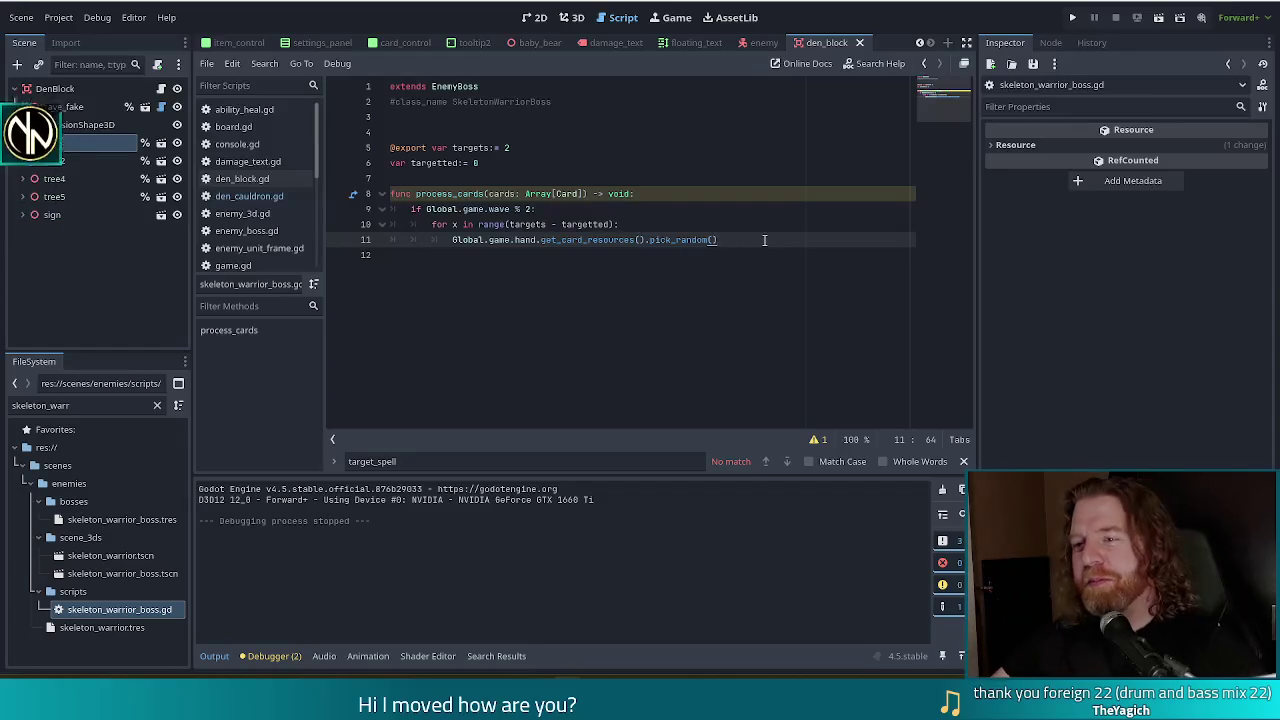
{"action": "left_click", "coordinate": [600, 211]}
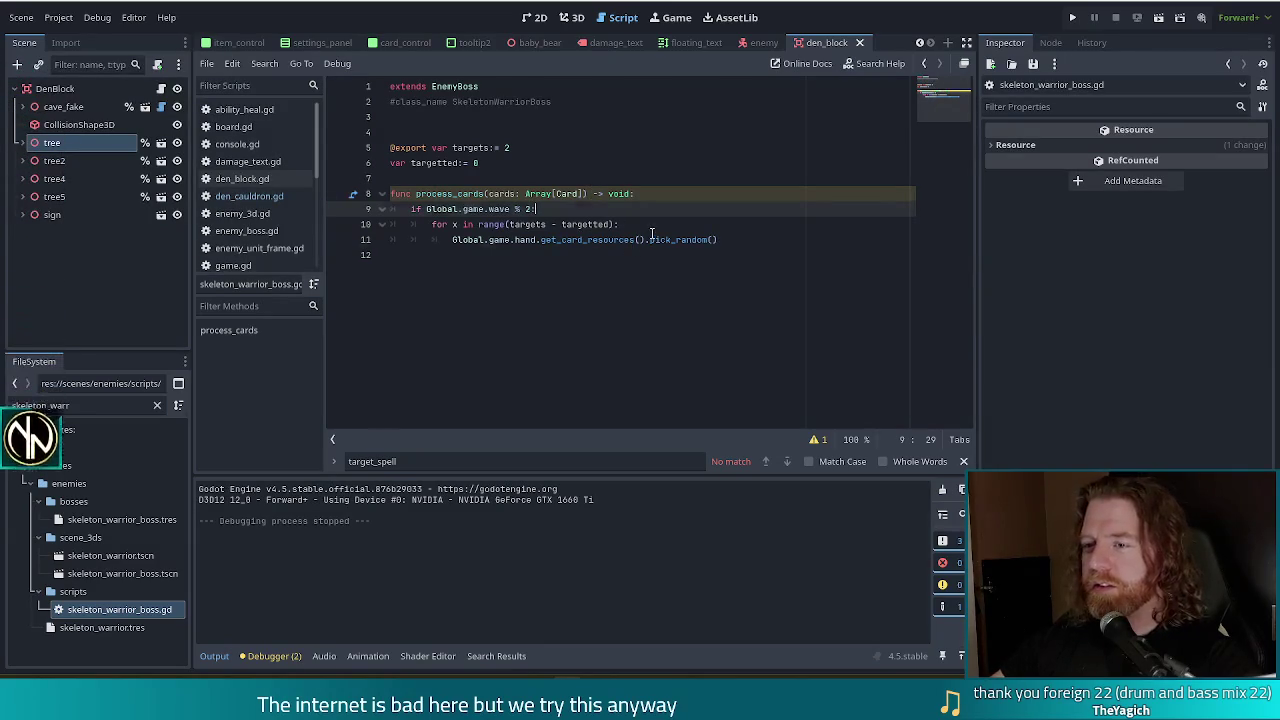
{"action": "left_click", "coordinate": [647, 240]}
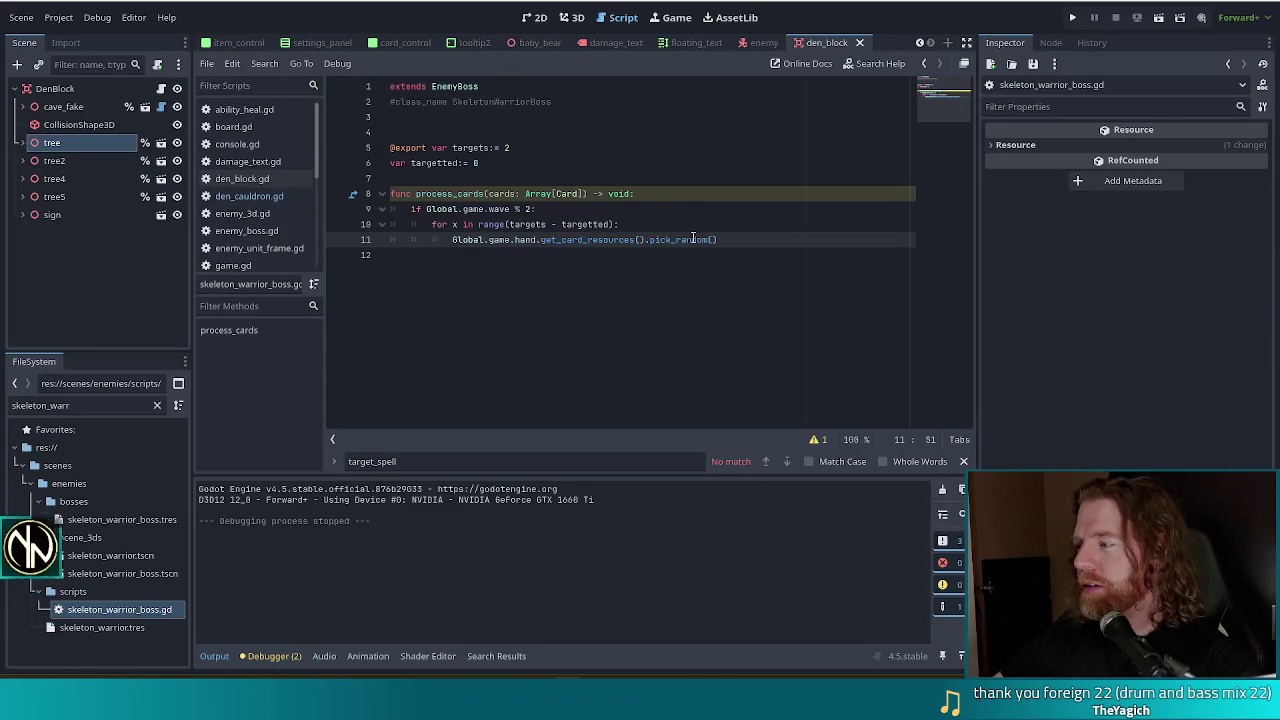
{"action": "mouse_move", "coordinate": [694, 234]}
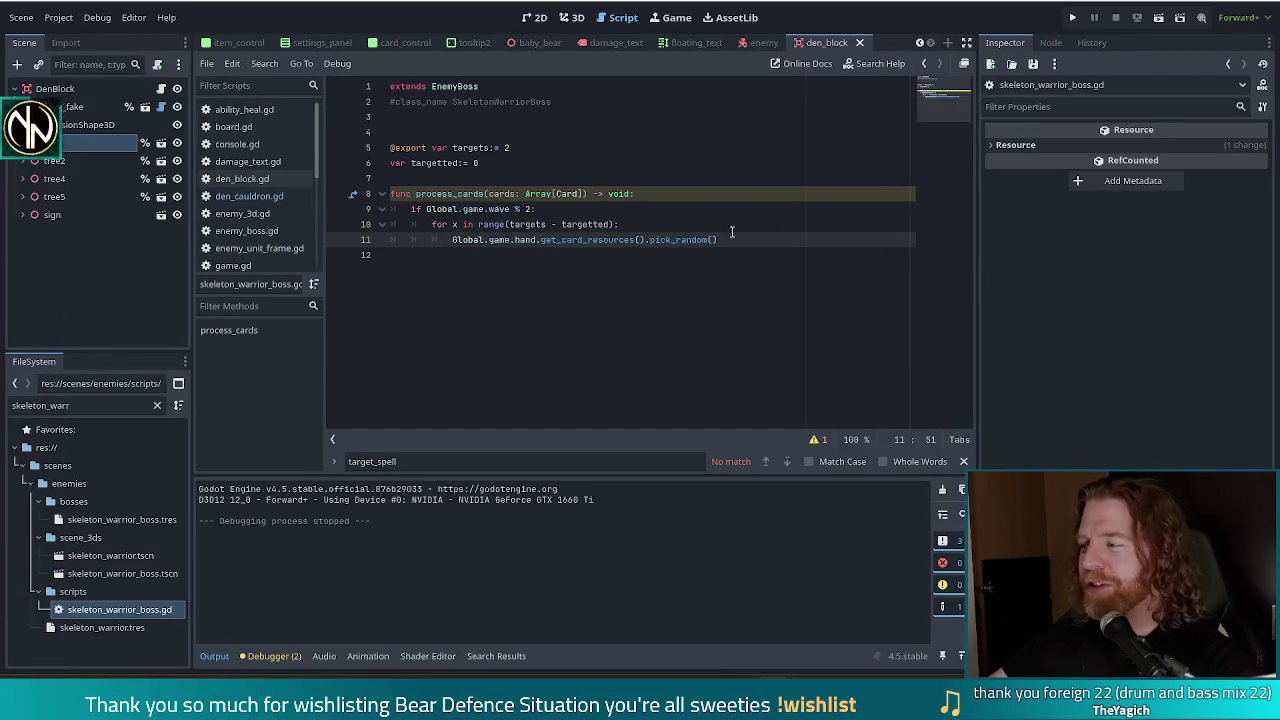
{"action": "left_click", "coordinate": [672, 212]}
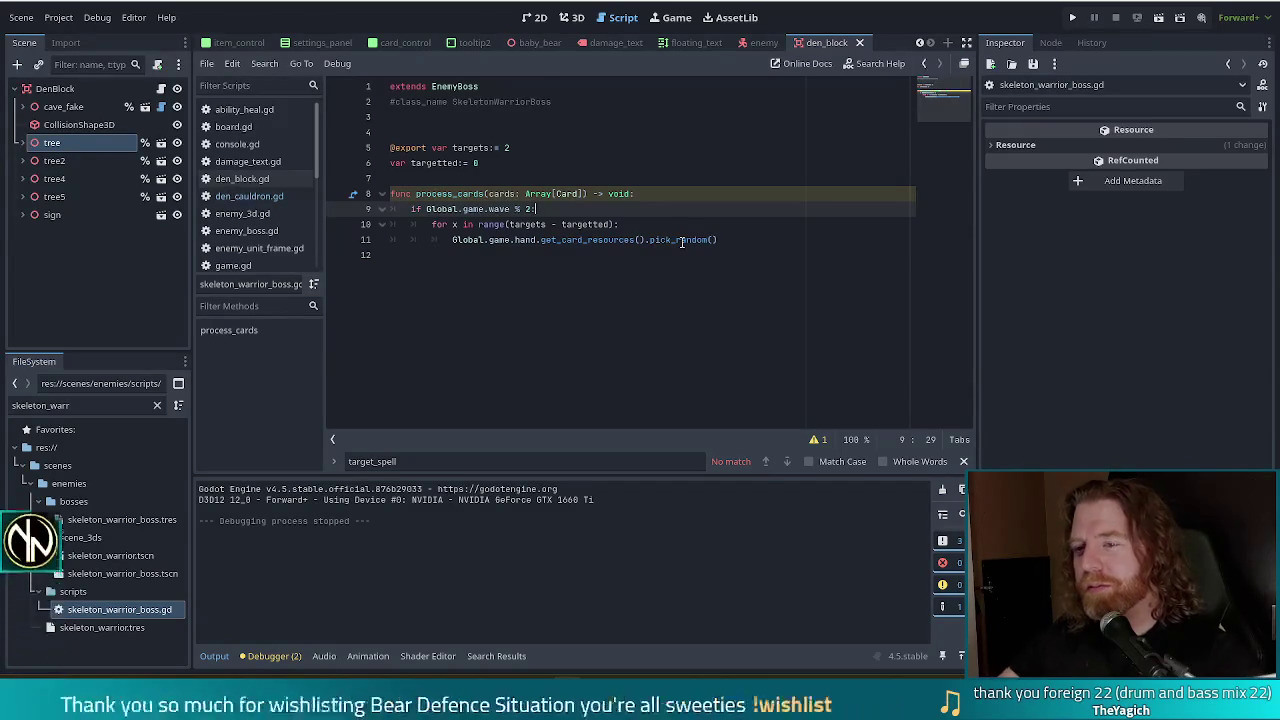
{"action": "mouse_move", "coordinate": [682, 242]}
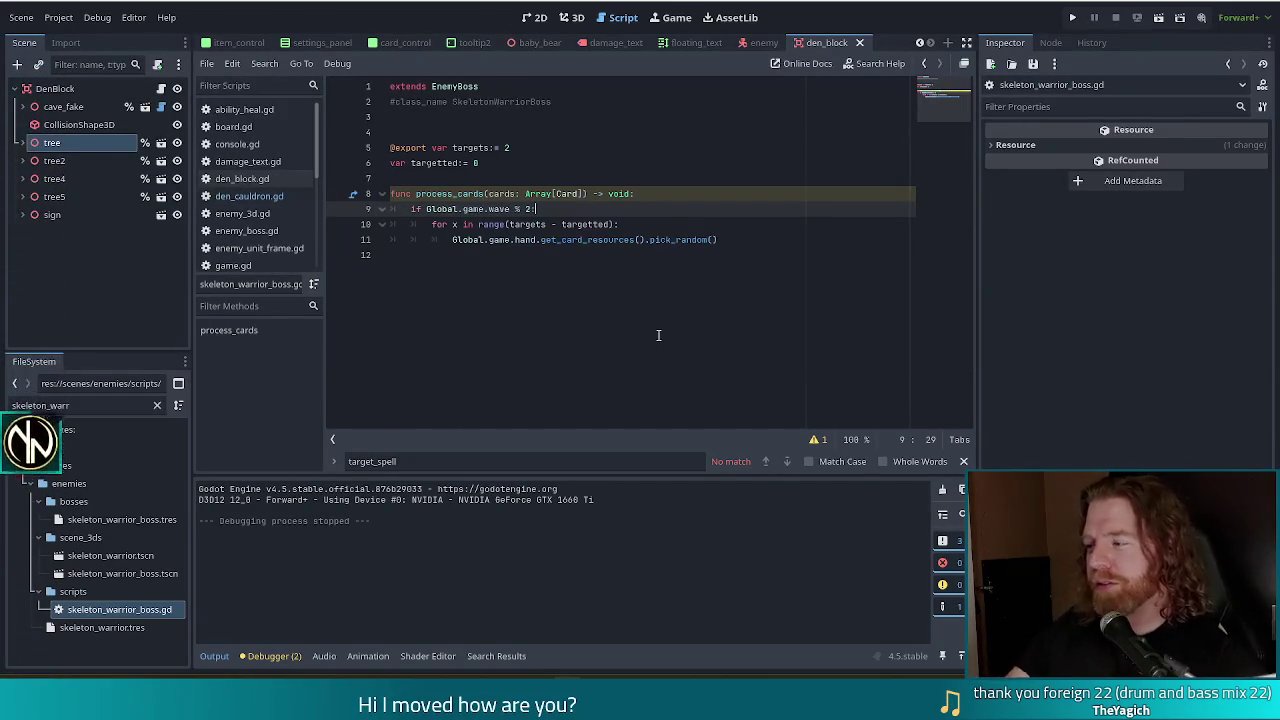
Step: Add 'var marked: Array[Card]' on a new line under the wave check
{"action": "key", "text": "Return"}
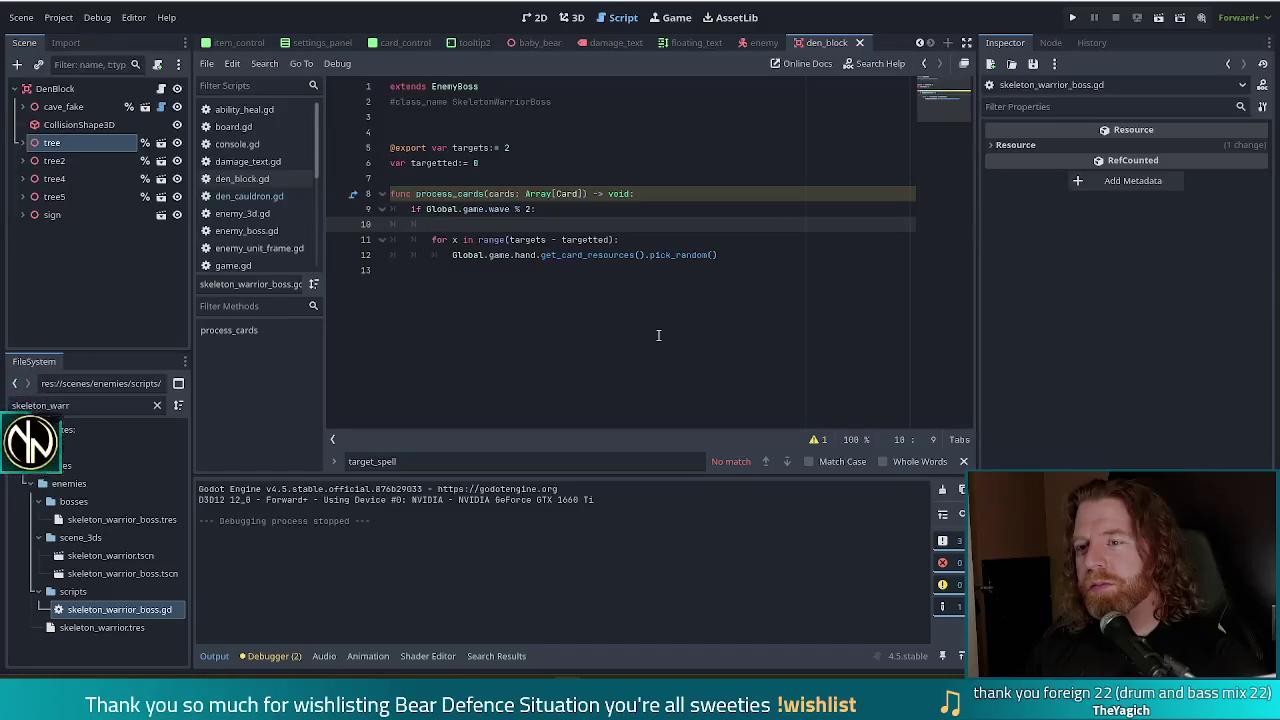
{"action": "type", "text": "var "}
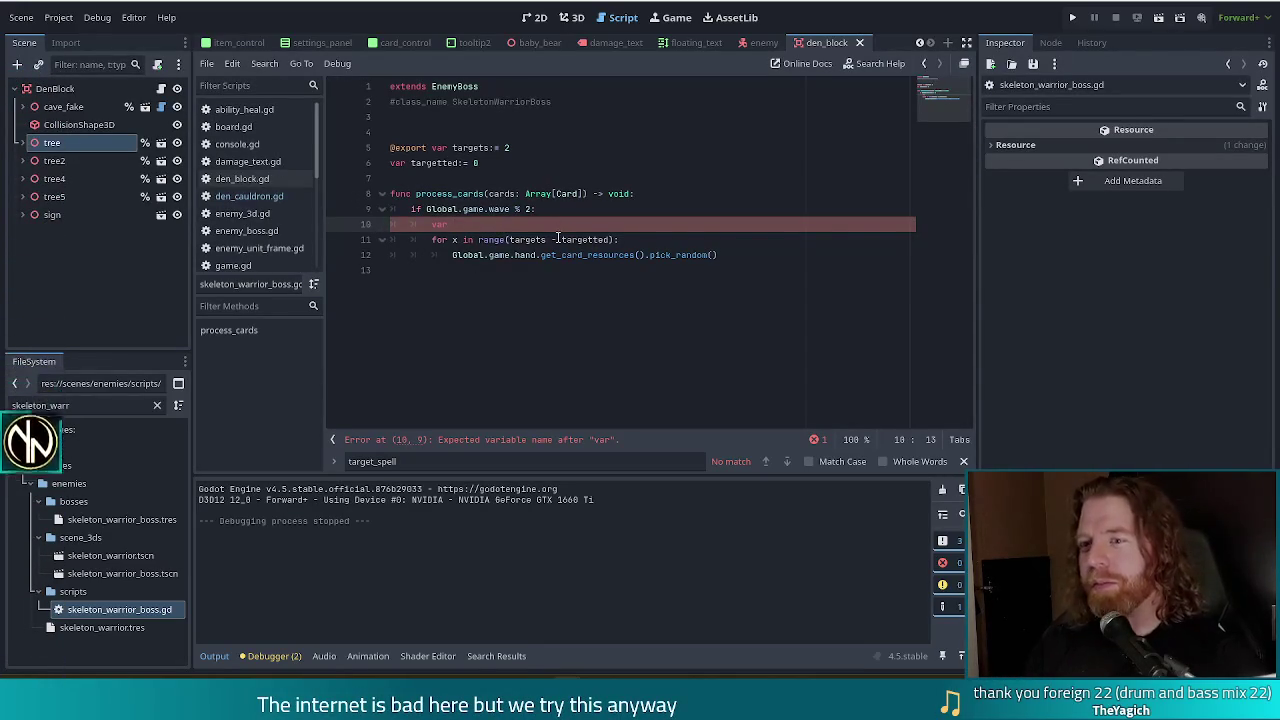
{"action": "type", "text": "marked"}
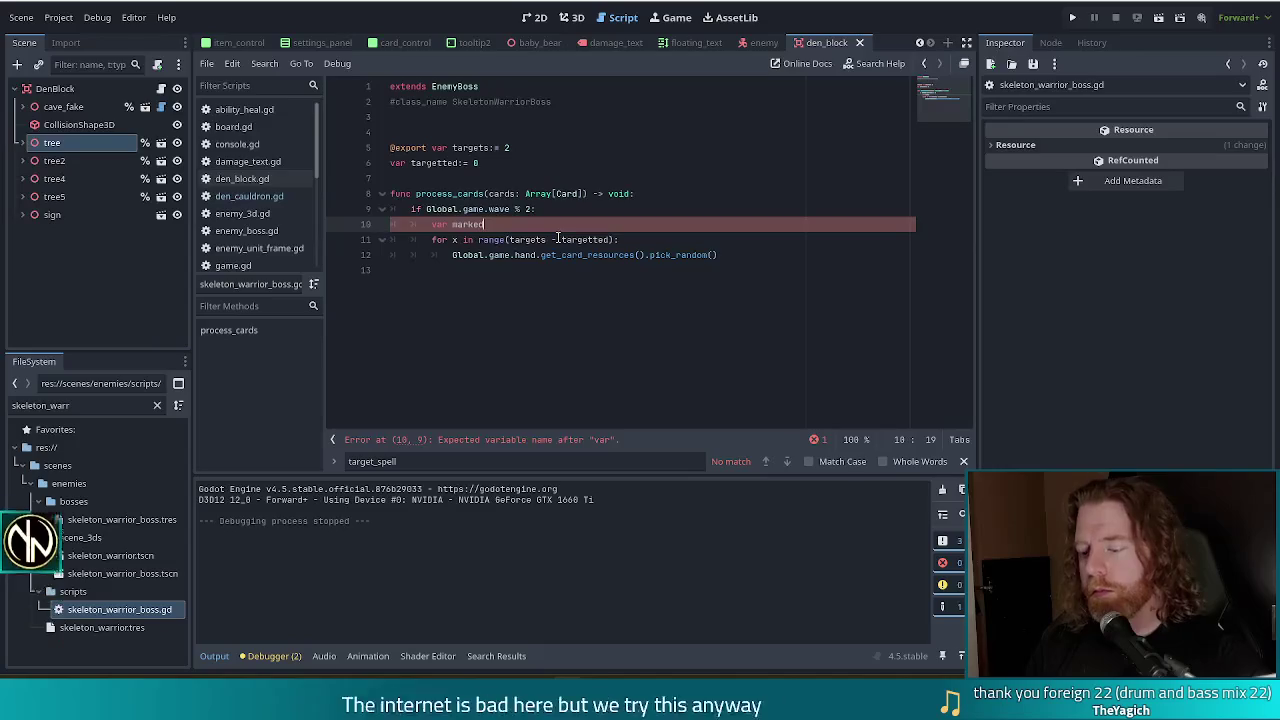
{"action": "type", "text": ":= ["}
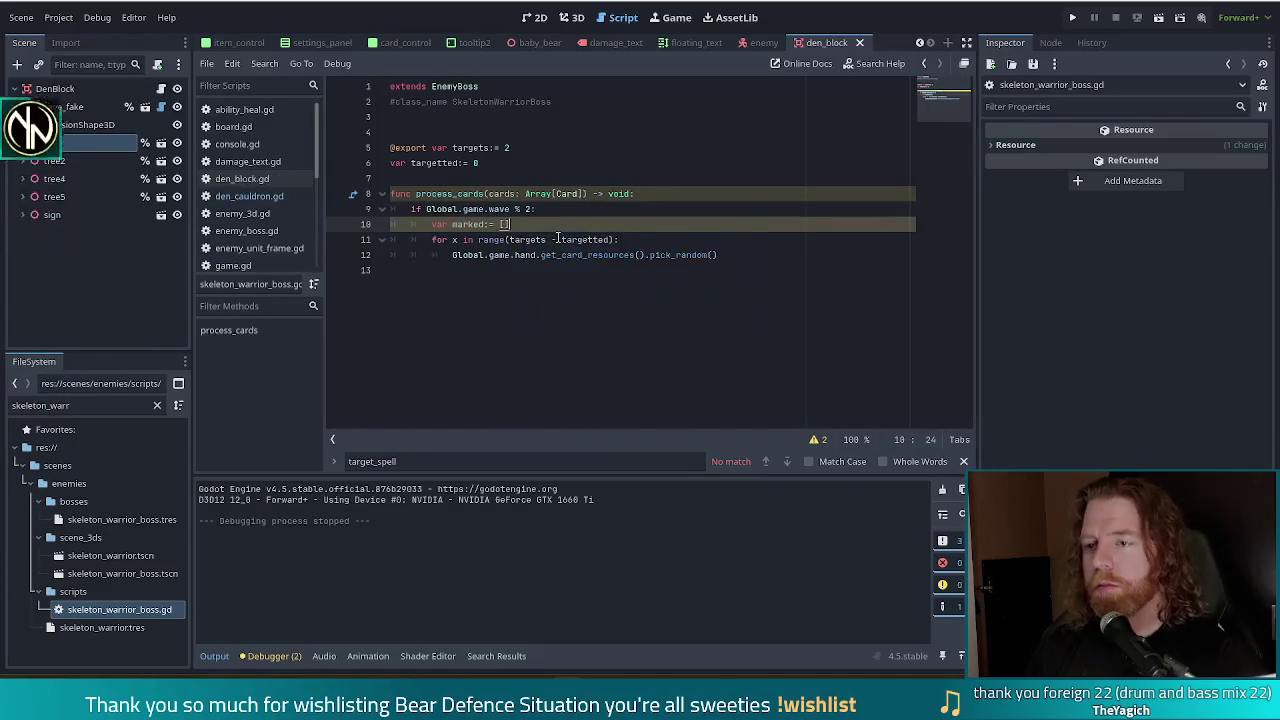
{"action": "key", "text": "BackSpace"}
{"action": "key", "text": "BackSpace"}
{"action": "key", "text": "BackSpace"}
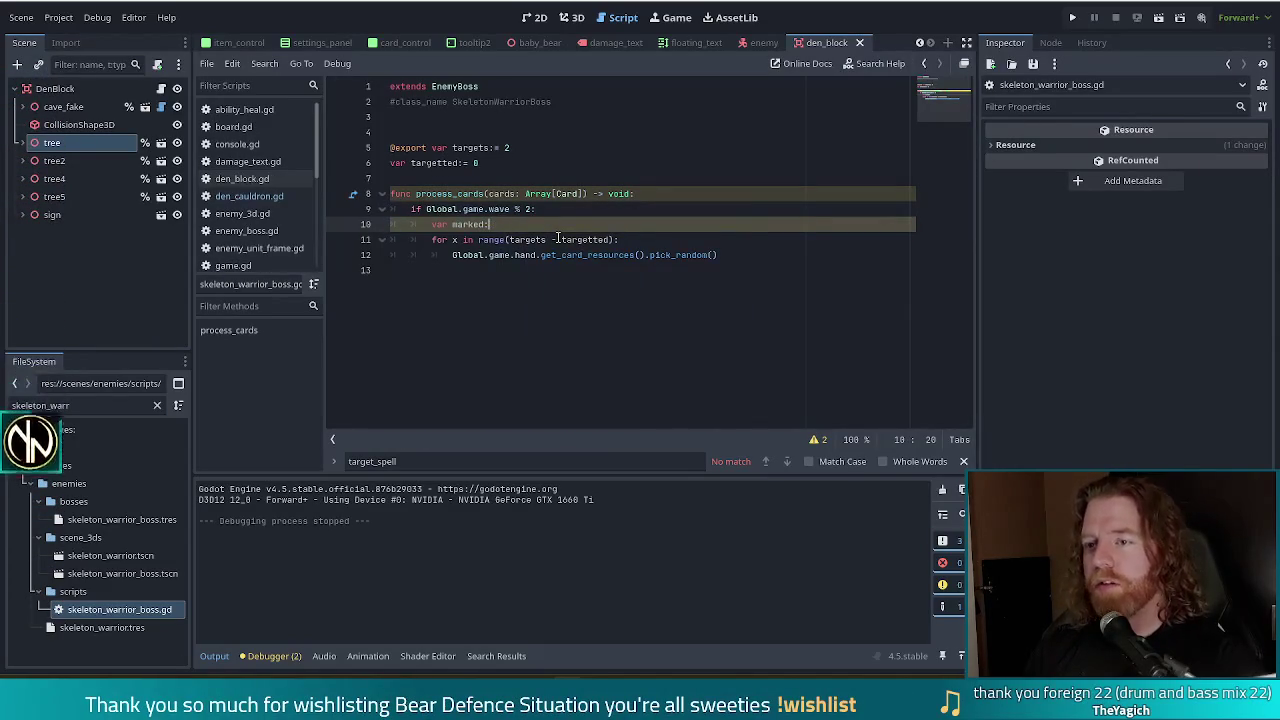
{"action": "type", "text": "Aray[Card"}
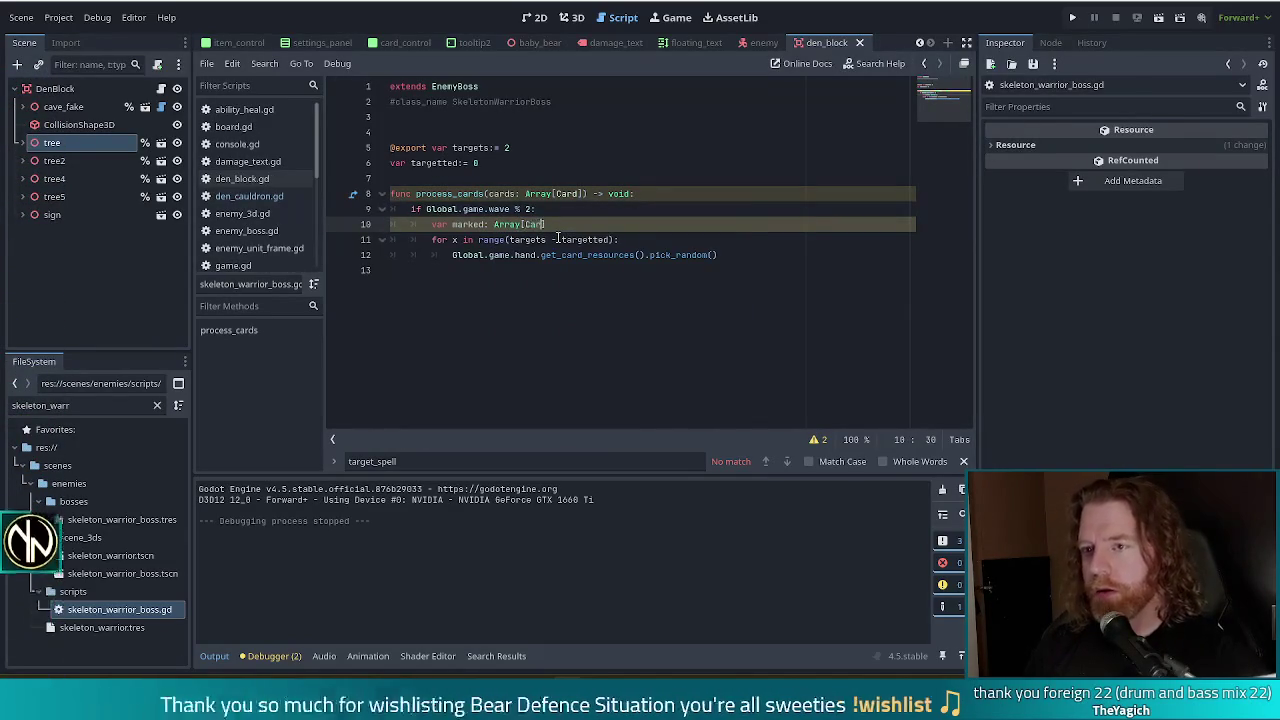
{"action": "type", "text": "]"}
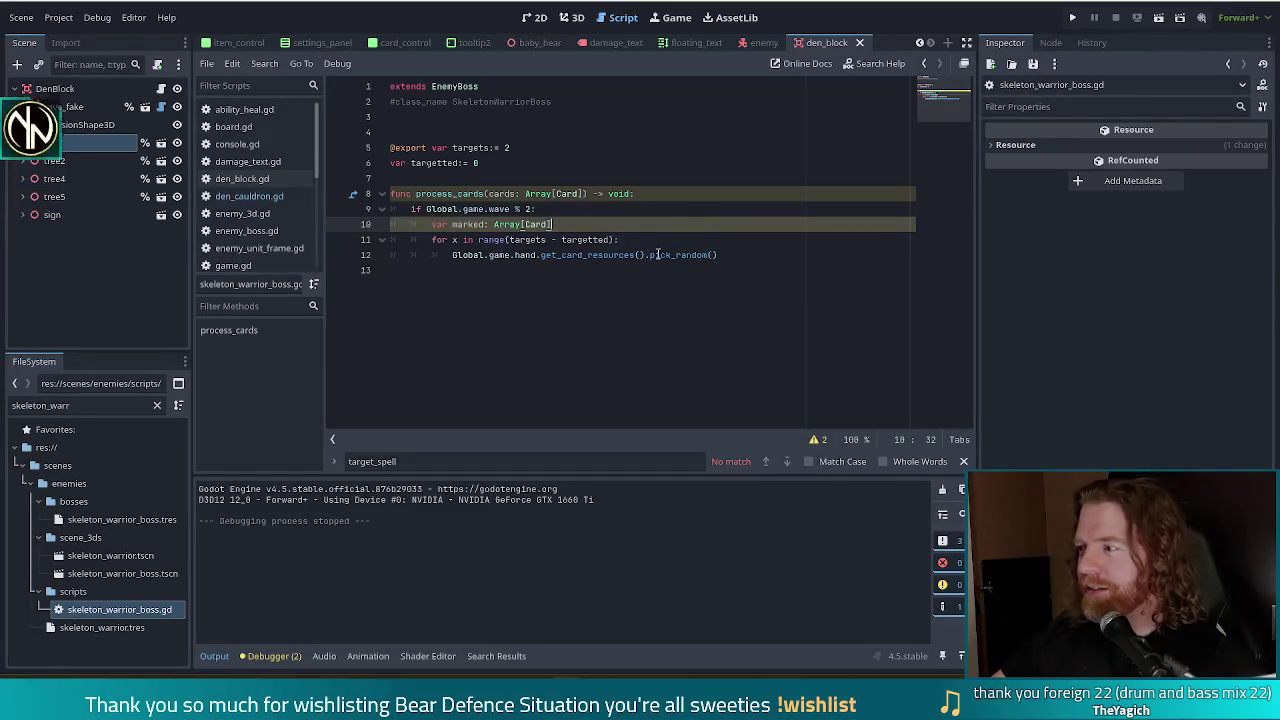
Step: Move the caret to the pick_random line, line 12
{"action": "mouse_move", "coordinate": [657, 255]}
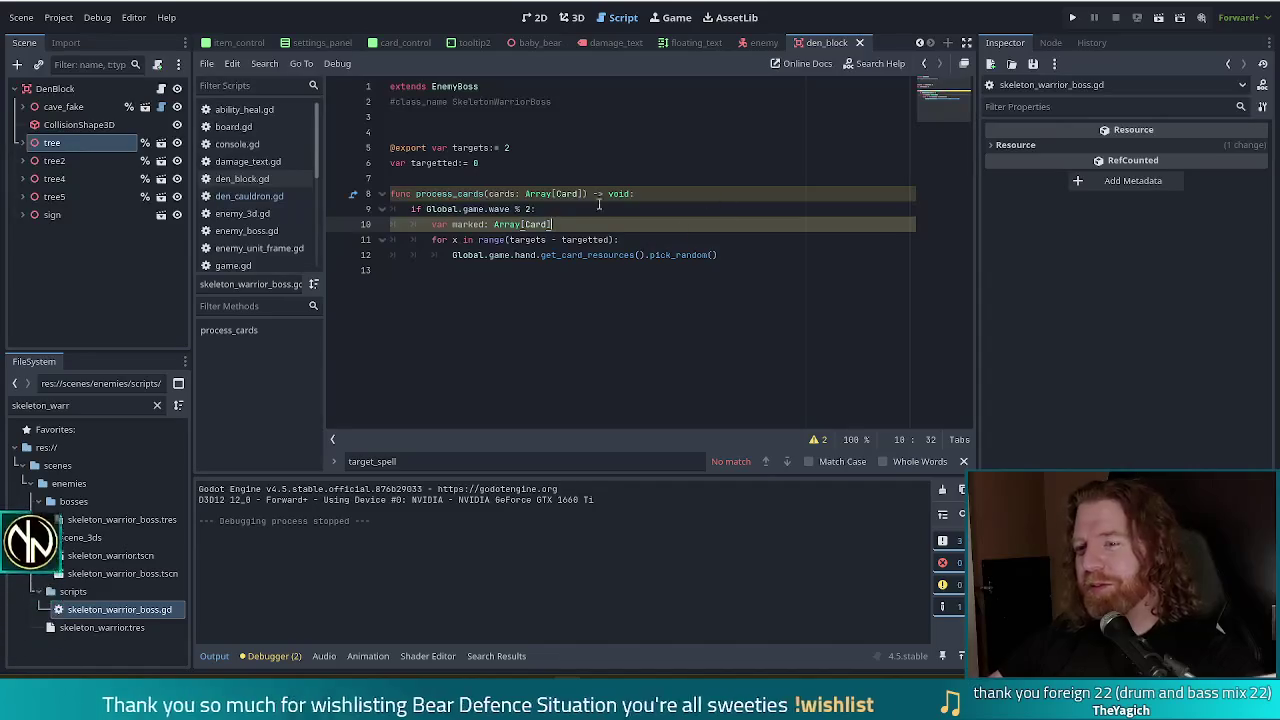
{"action": "left_click", "coordinate": [600, 238]}
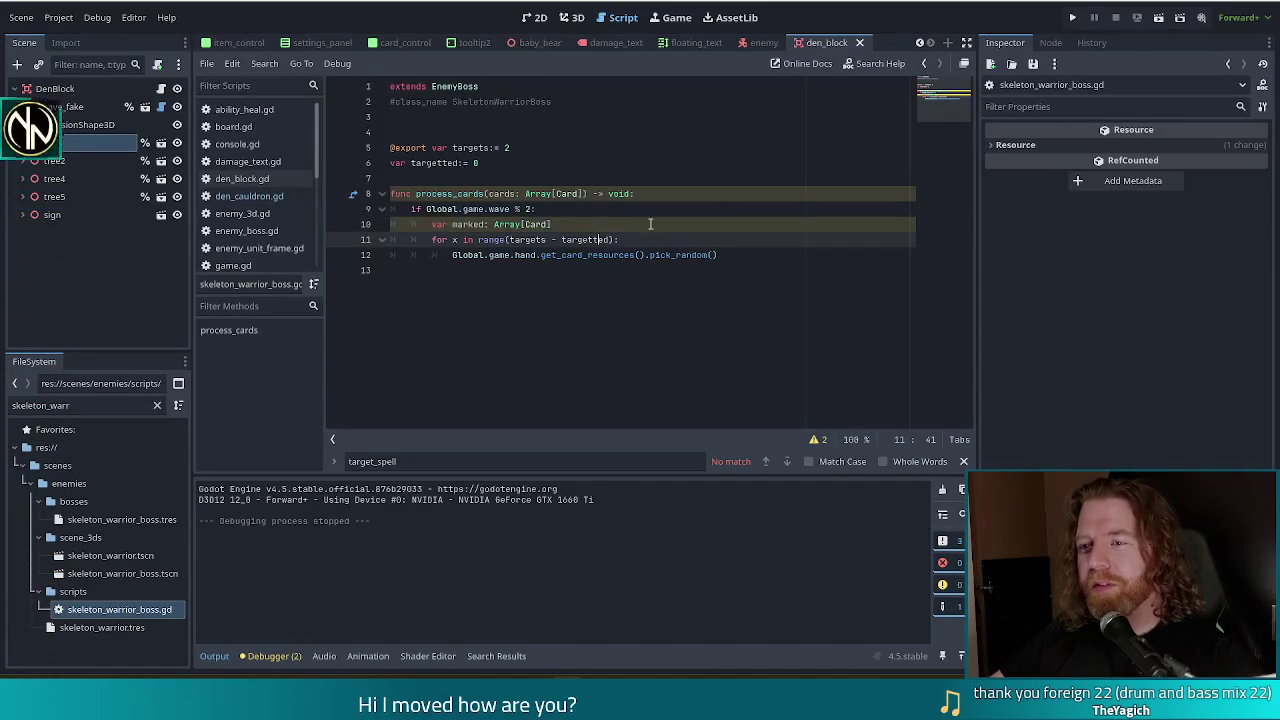
{"action": "left_click", "coordinate": [722, 255]}
{"action": "left_click", "coordinate": [675, 241]}
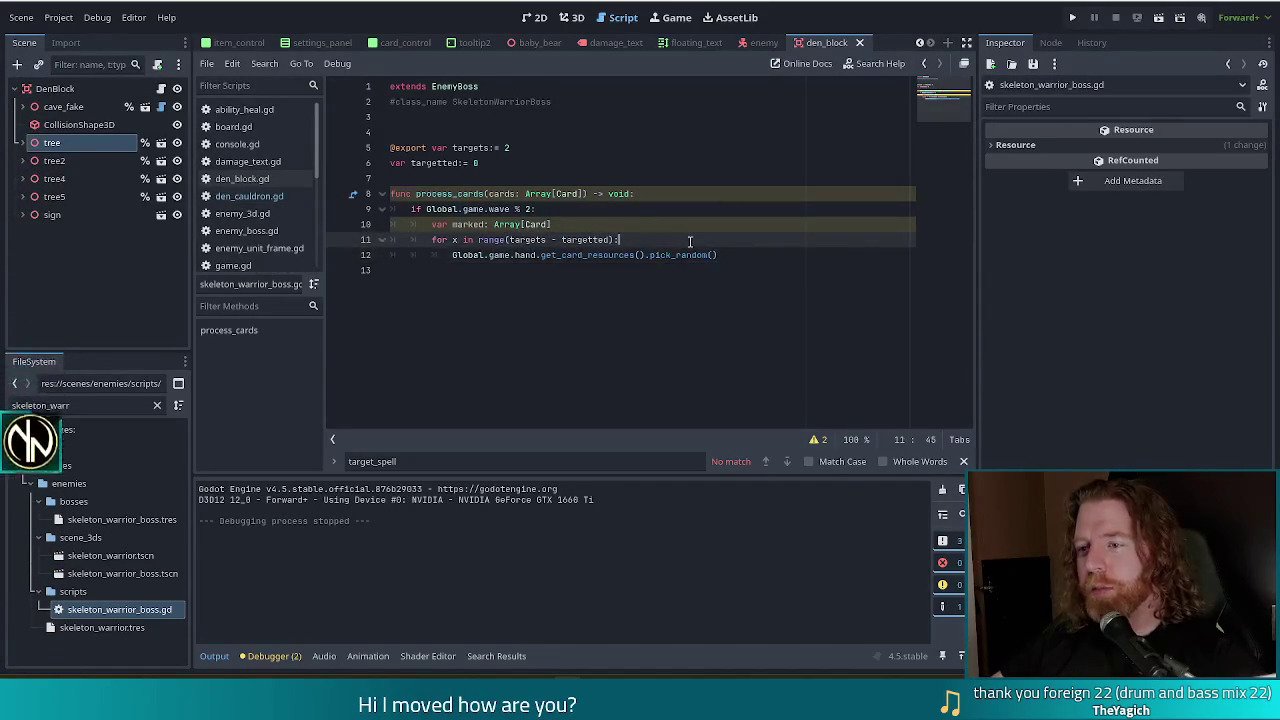
{"action": "key", "text": "Down"}
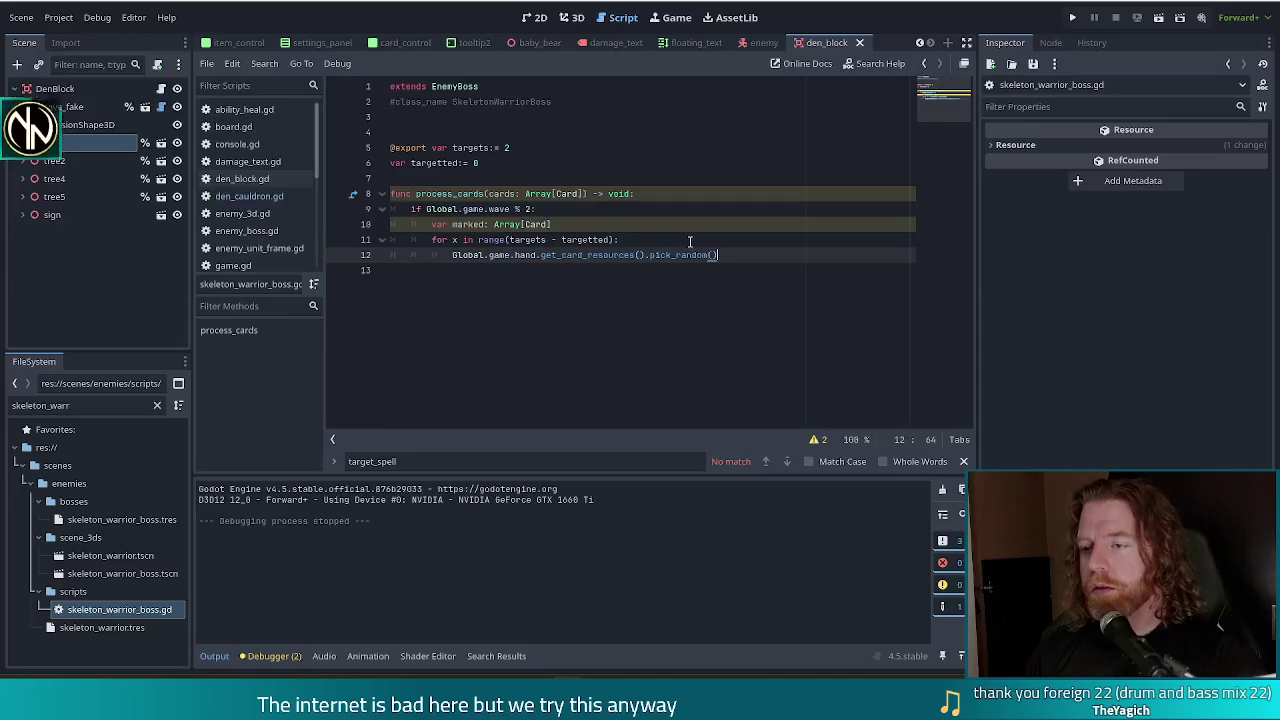
{"action": "left_click", "coordinate": [690, 241]}
{"action": "key", "text": "Down"}
{"action": "key", "text": "End"}
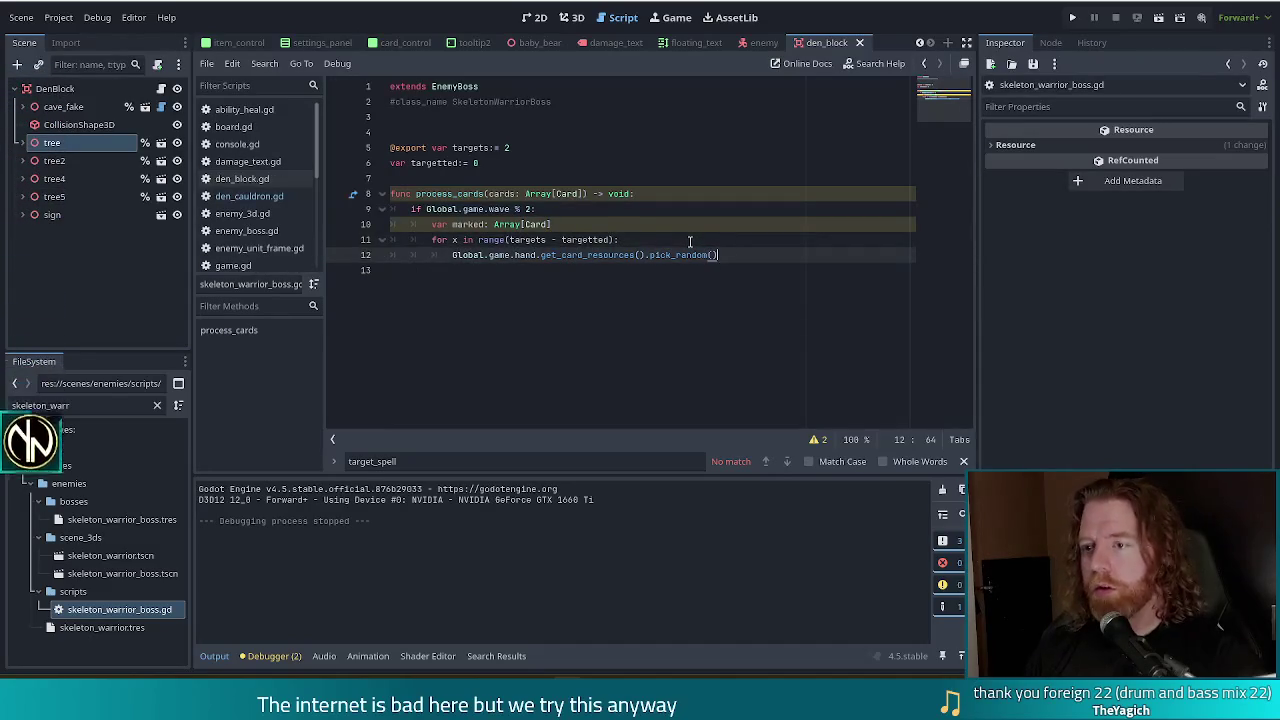
Step: Assign the random card to 'var picked' on line 12 and start 'if marked.find(' below it
{"action": "type", "text": "var picked ="}
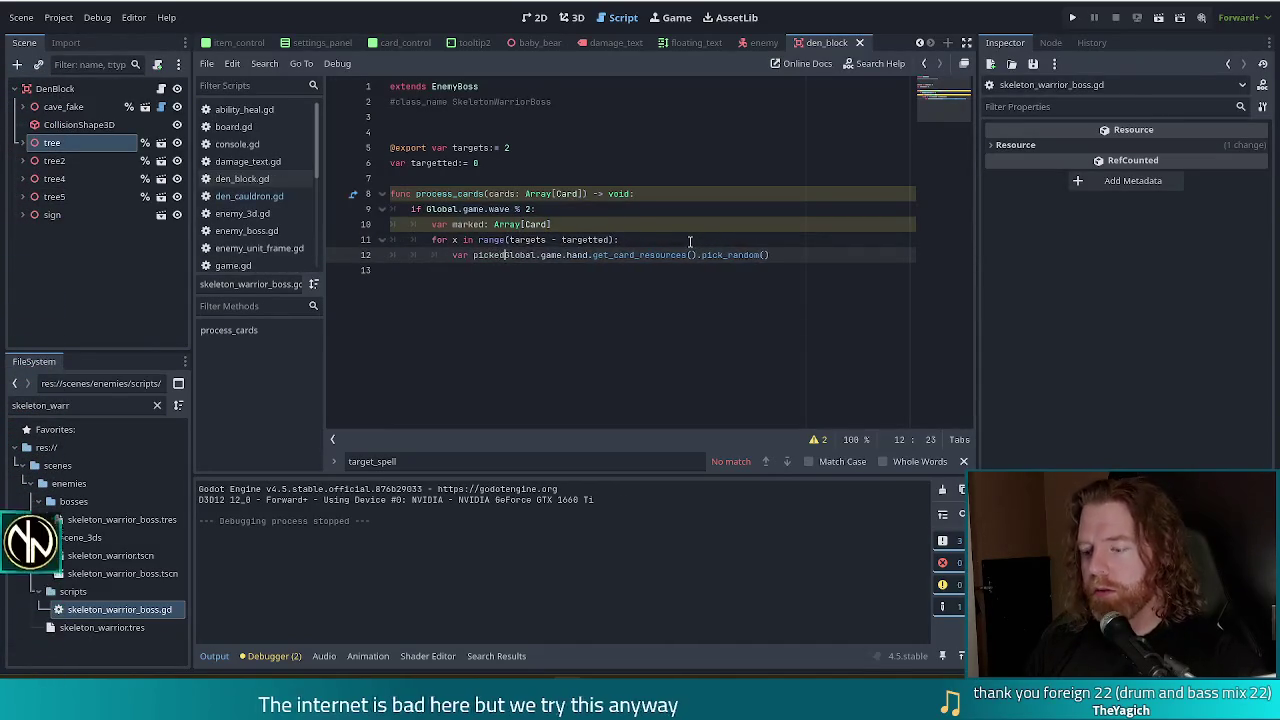
{"action": "key", "text": "End"}
{"action": "key", "text": "Return"}
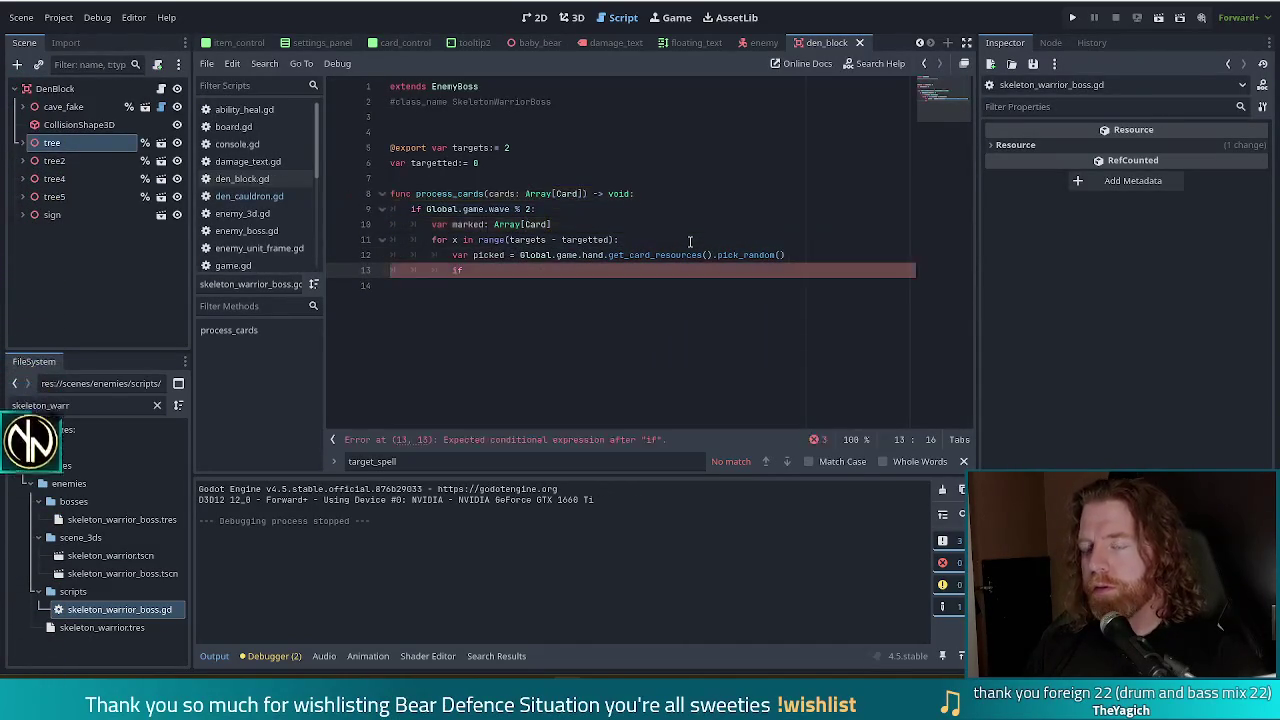
{"action": "type", "text": "rked.find("}
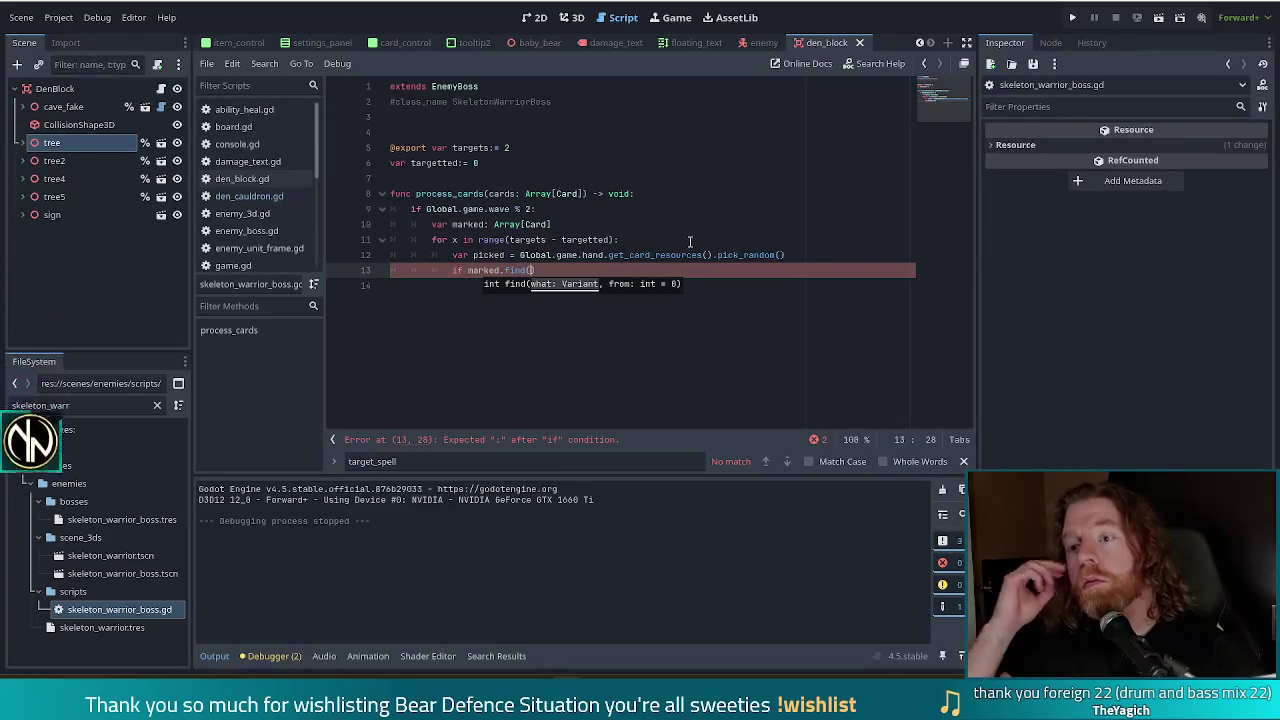
Step: Check how marked is declared on line 10 and select its Array[Card] type
{"action": "left_click", "coordinate": [557, 218]}
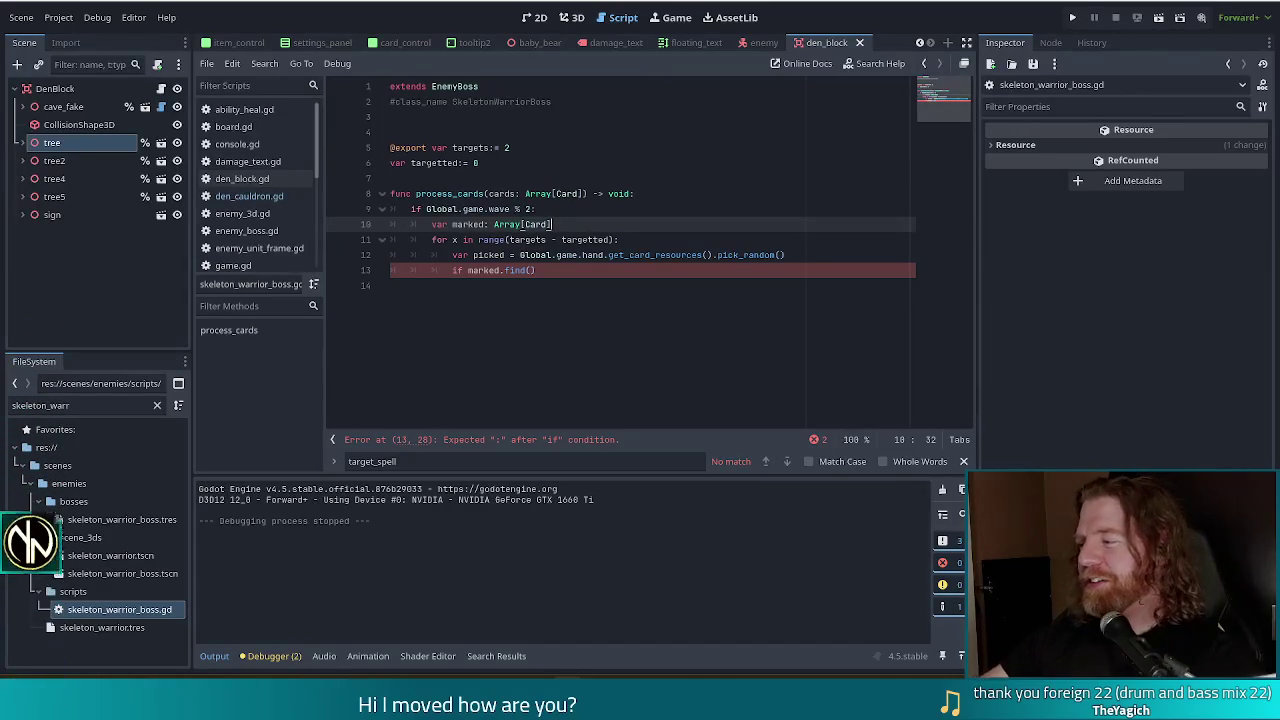
{"action": "left_click", "coordinate": [573, 270]}
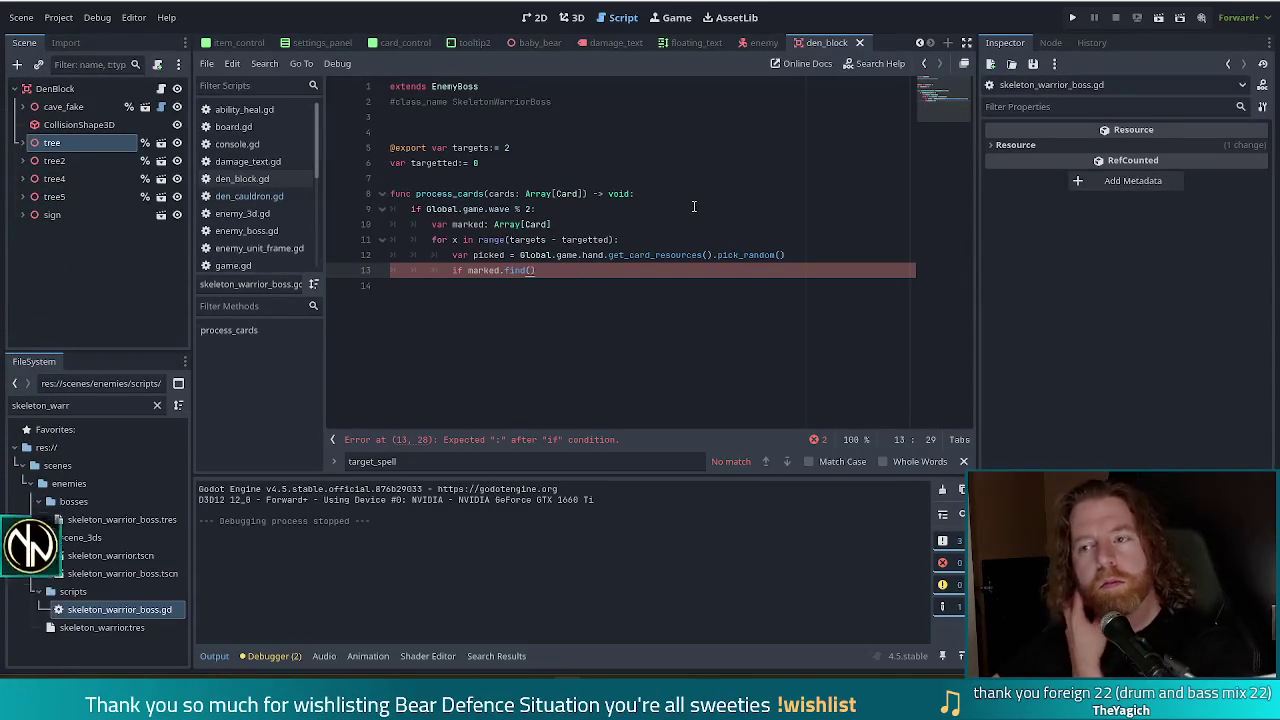
{"action": "left_click_drag", "start_coordinate": [573, 230], "coordinate": [493, 226]}
Step: Replace the Array[Card] type with '= cards.duplicate()' using autocomplete
{"action": "key", "text": "BackSpace"}
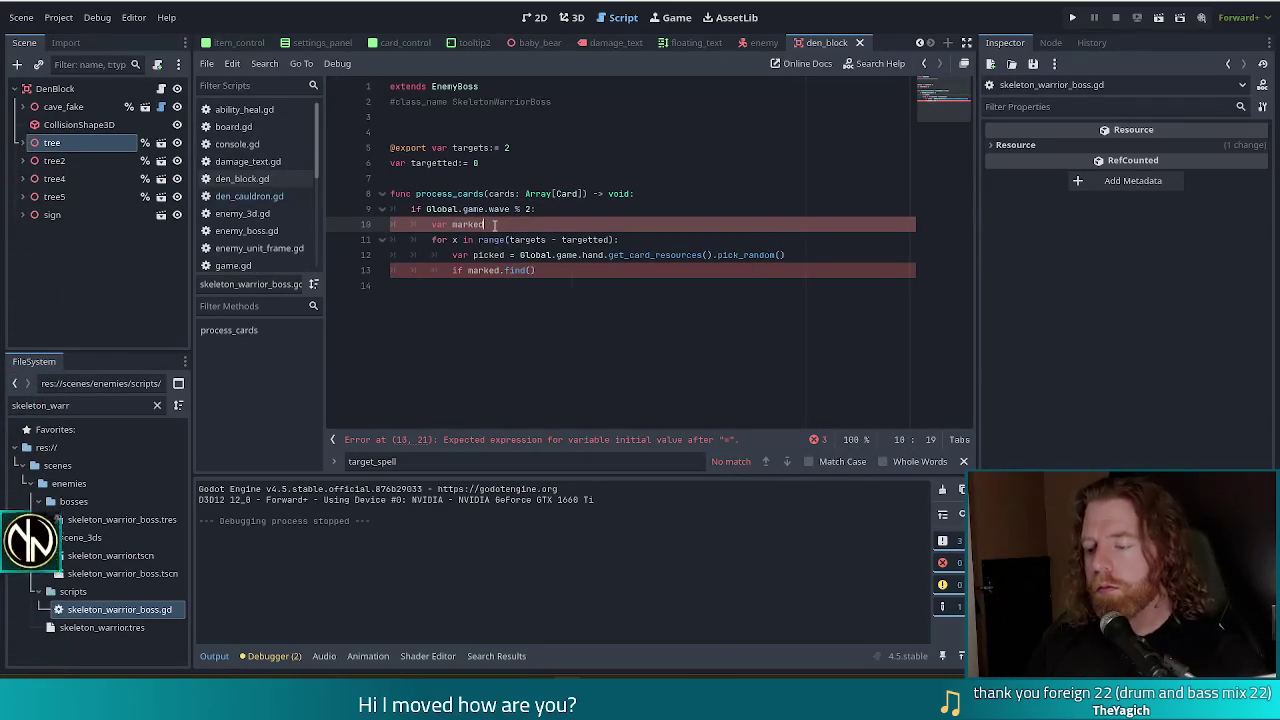
{"action": "type", "text": " = c"}
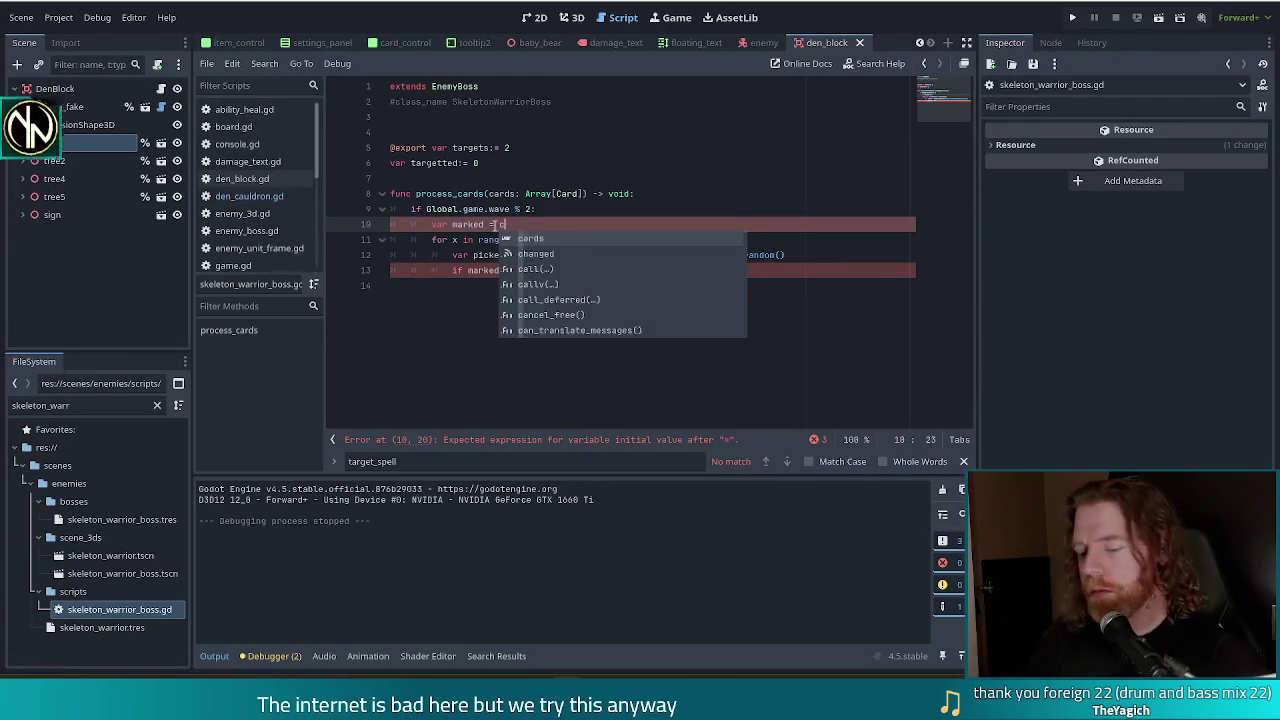
{"action": "type", "text": "ards.du"}
{"action": "key", "text": "Return"}
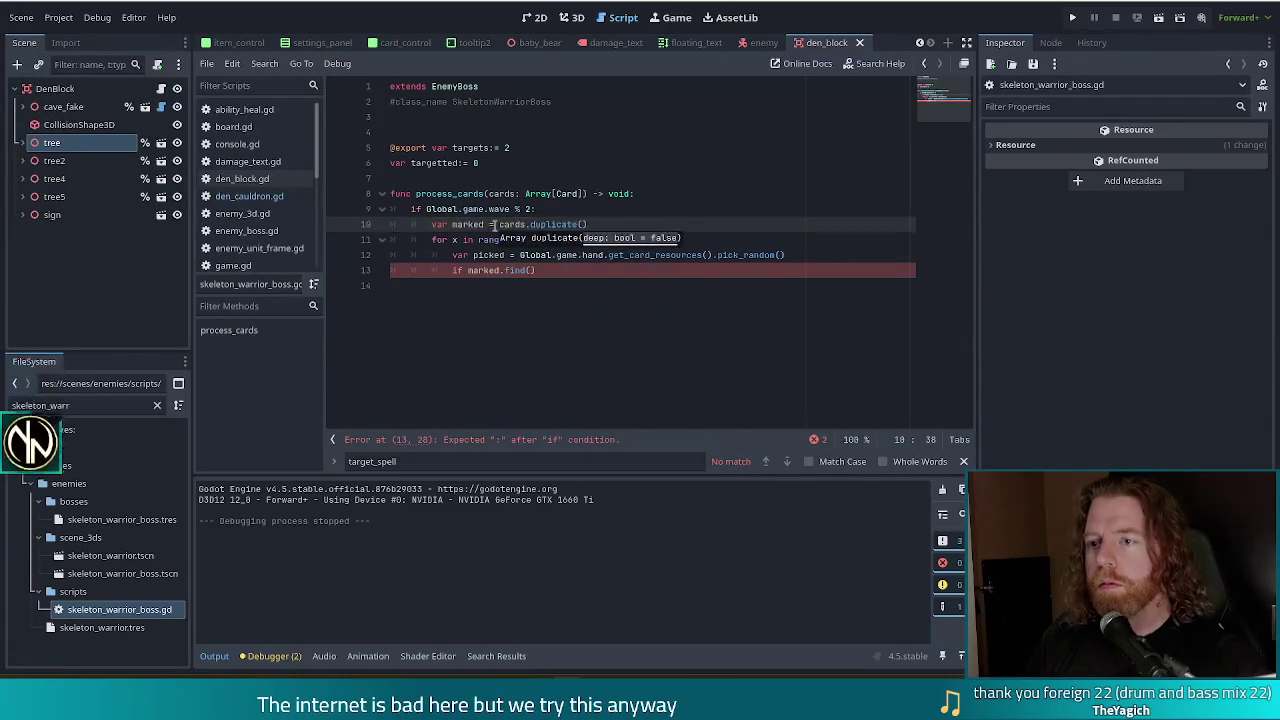
Step: Look up pick_random in the Array class documentation
{"action": "left_click", "coordinate": [493, 209]}
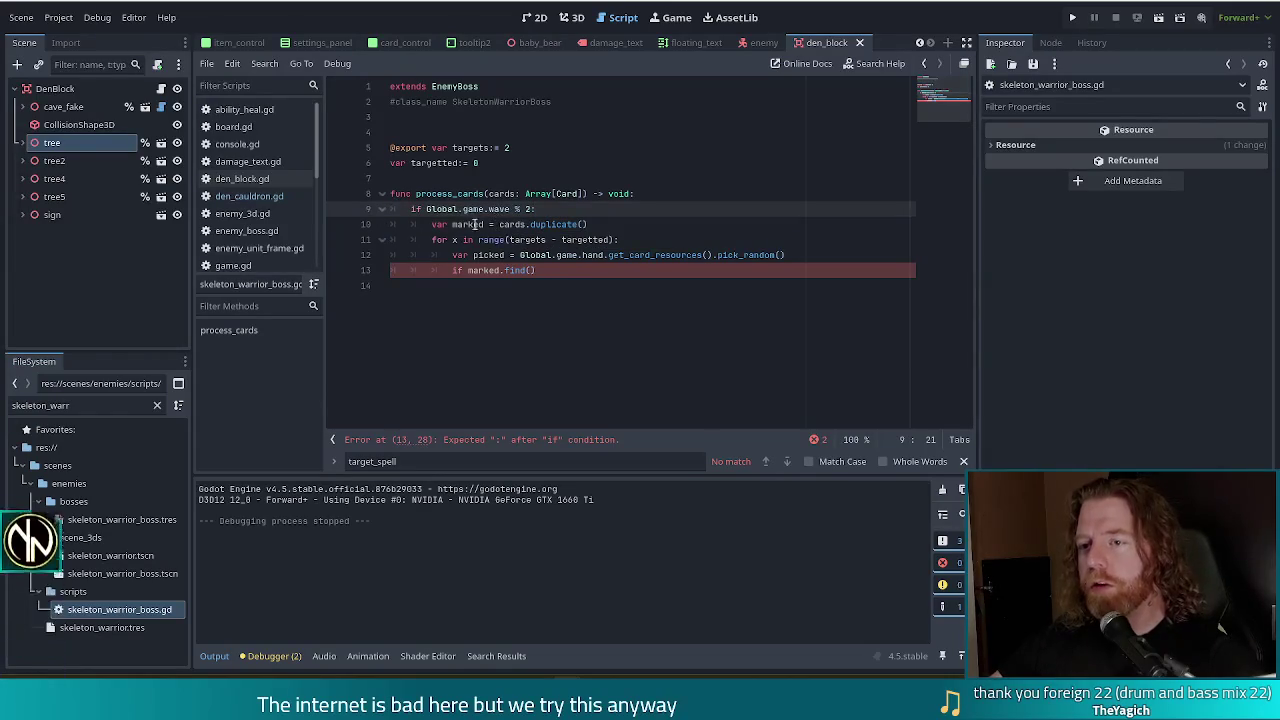
{"action": "left_click", "coordinate": [474, 224]}
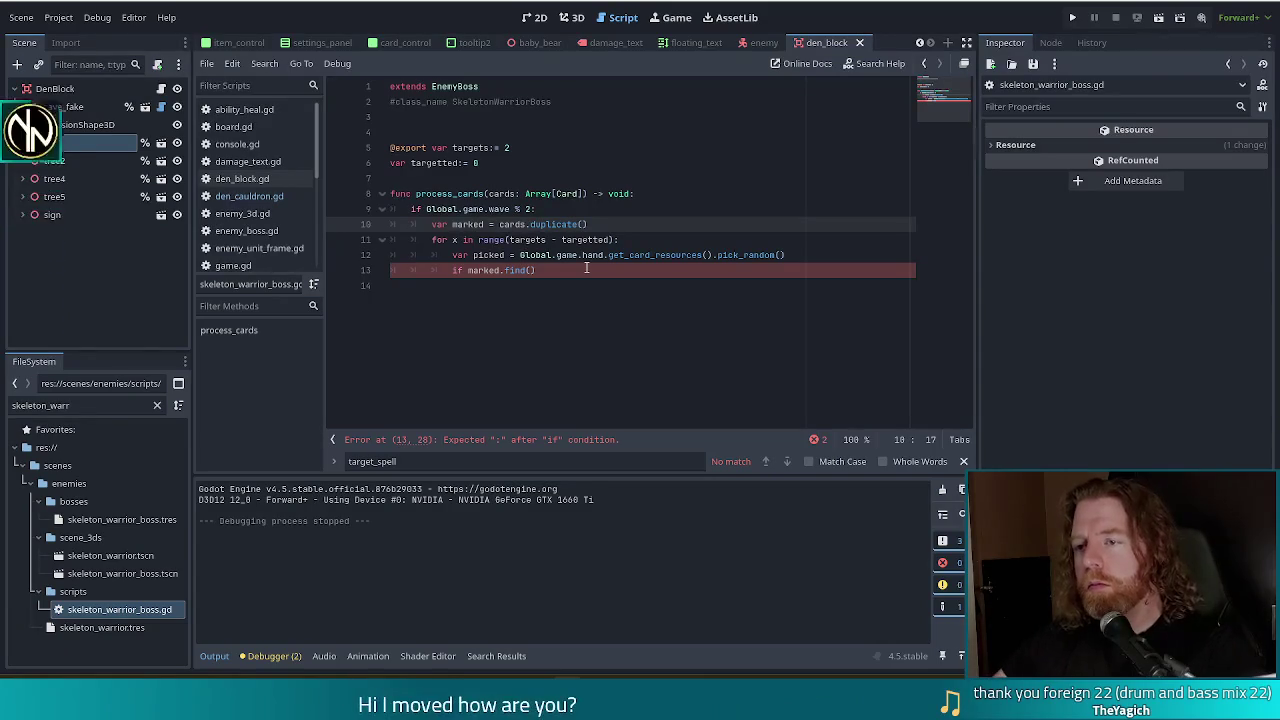
{"action": "left_click", "coordinate": [765, 253]}
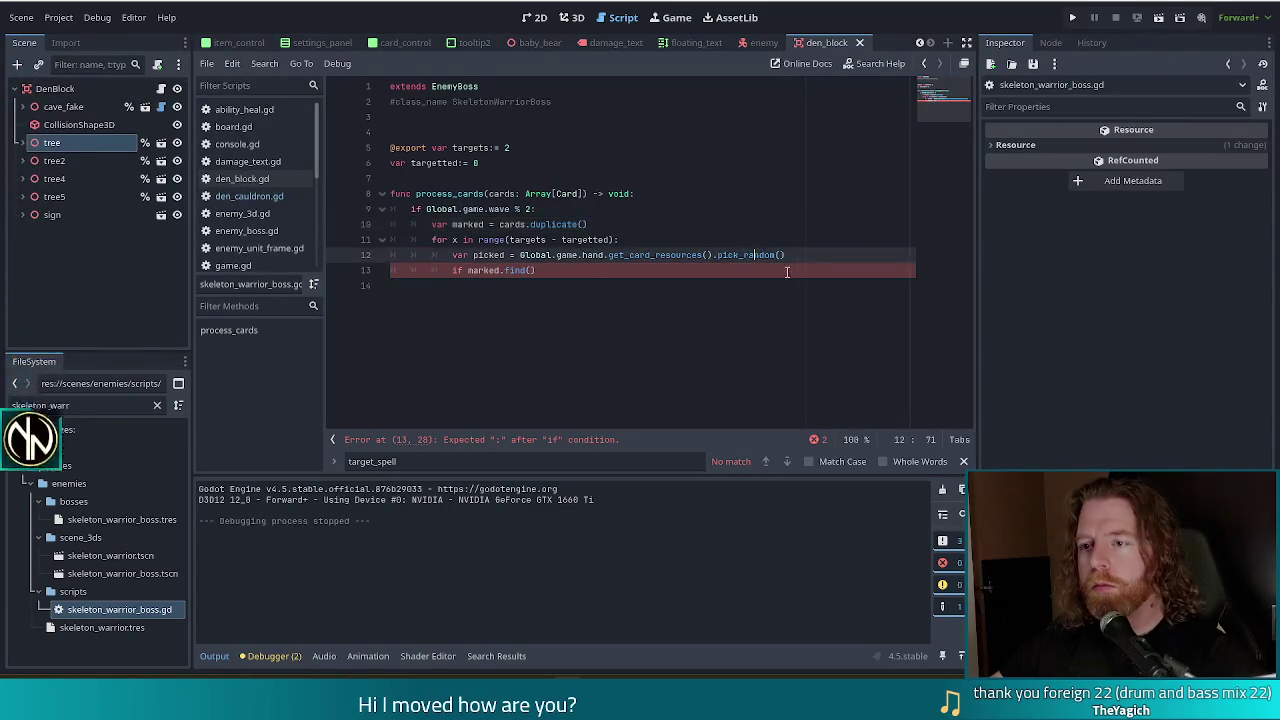
{"action": "left_click", "coordinate": [753, 255], "text": "ctrl"}
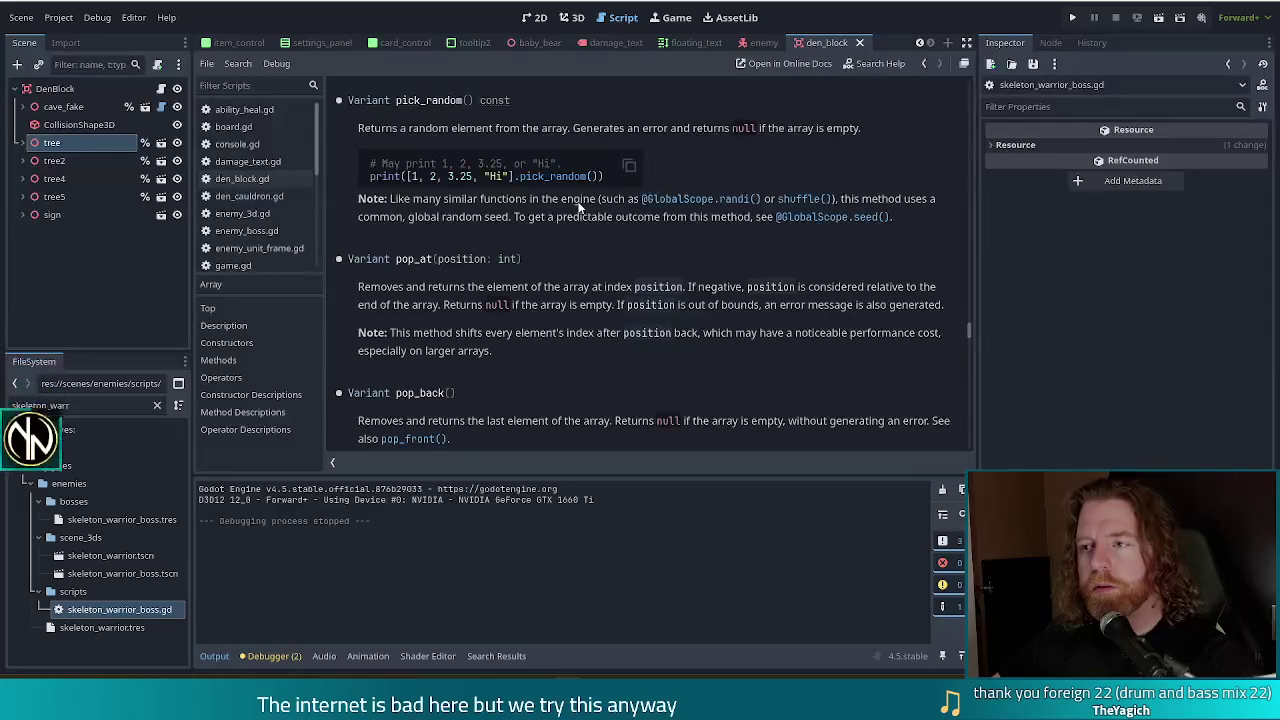
Step: Return to the script and make picked draw from marked instead of get_card_resources()
{"action": "key", "text": "alt+Left"}
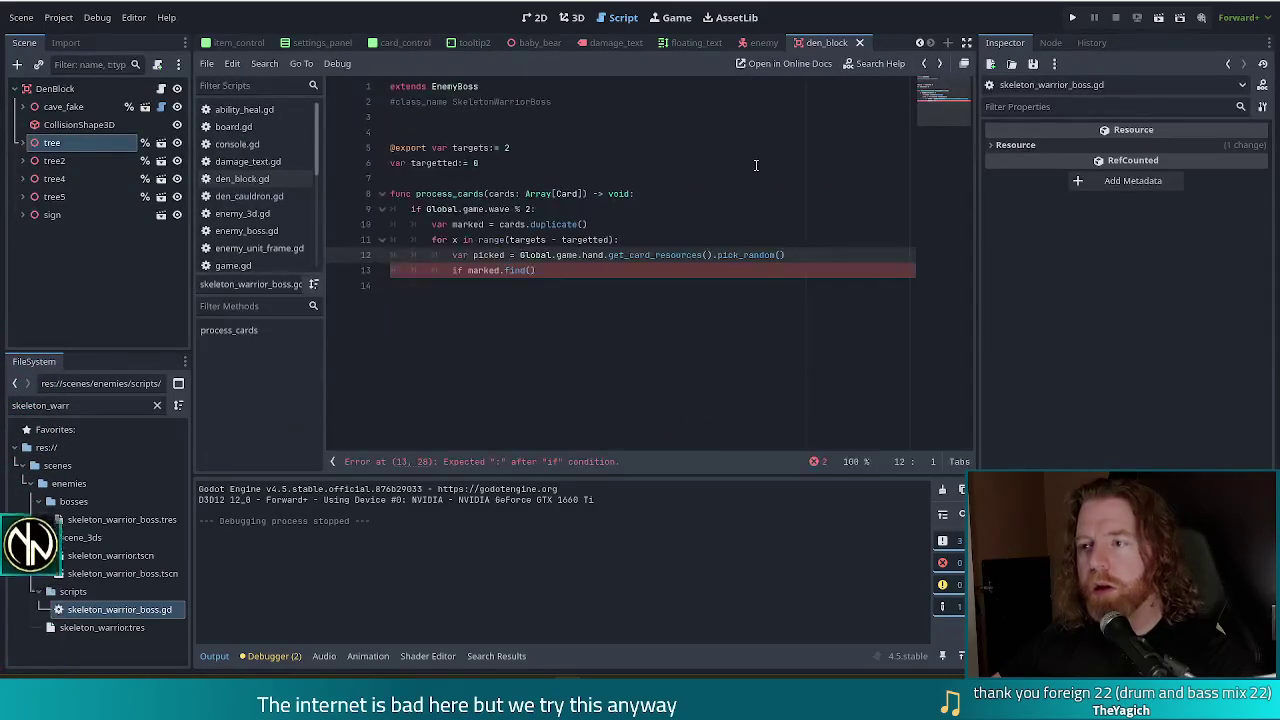
{"action": "left_click", "coordinate": [563, 271]}
{"action": "left_click", "coordinate": [772, 254]}
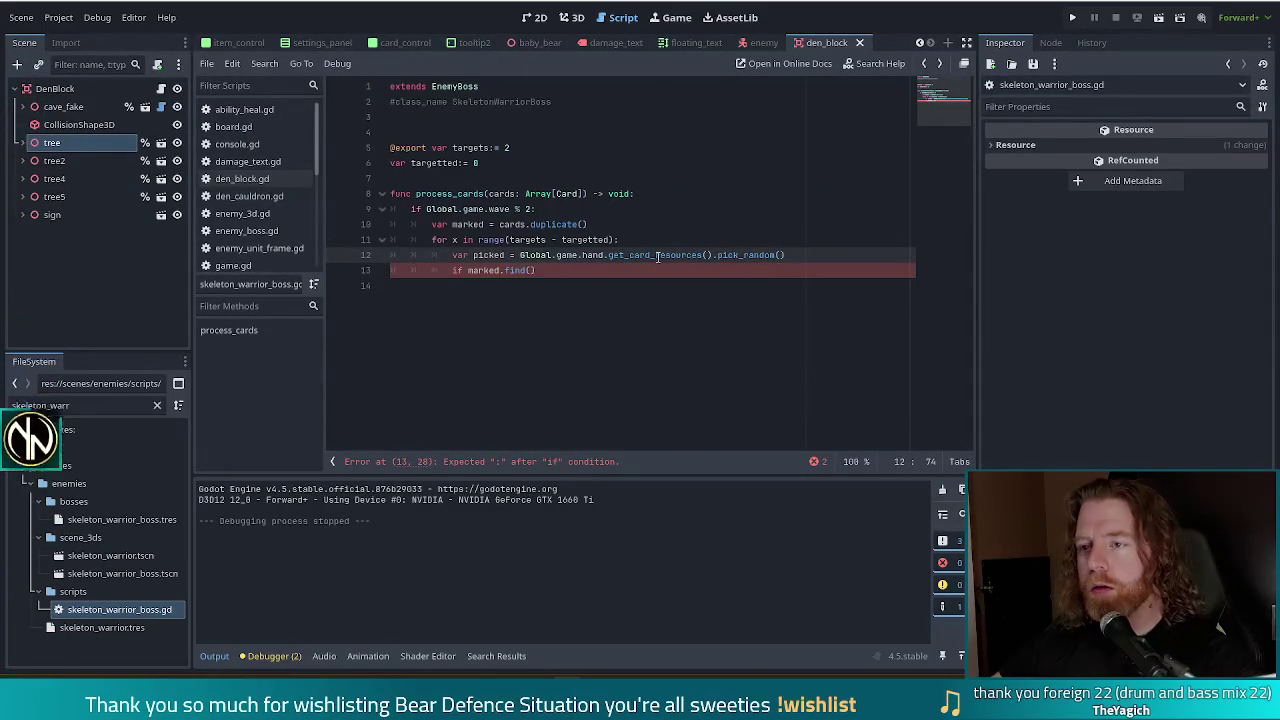
{"action": "left_click_drag", "start_coordinate": [814, 257], "coordinate": [604, 256]}
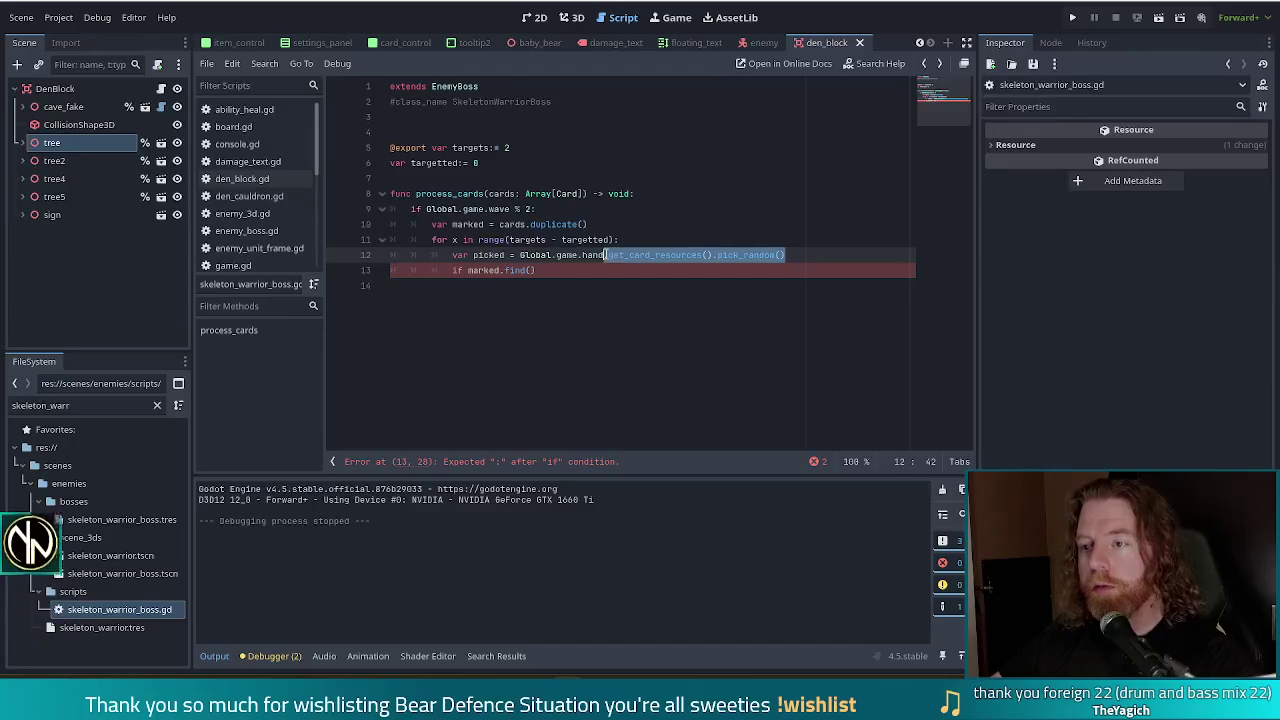
{"action": "left_click", "coordinate": [510, 183]}
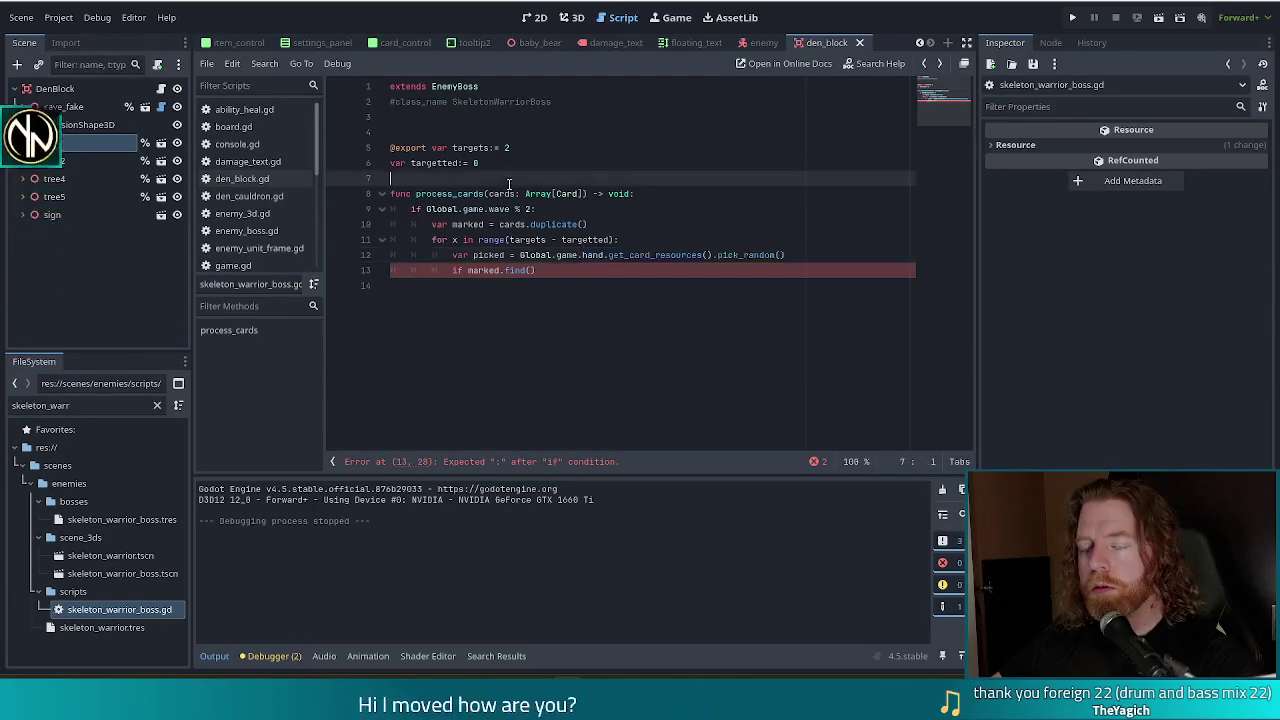
{"action": "left_click", "coordinate": [510, 194]}
{"action": "mouse_move", "coordinate": [814, 257]}
{"action": "left_mouse_down"}
{"action": "mouse_move", "coordinate": [560, 242]}
{"action": "mouse_move", "coordinate": [550, 257]}
{"action": "mouse_move", "coordinate": [522, 255]}
{"action": "left_mouse_up"}
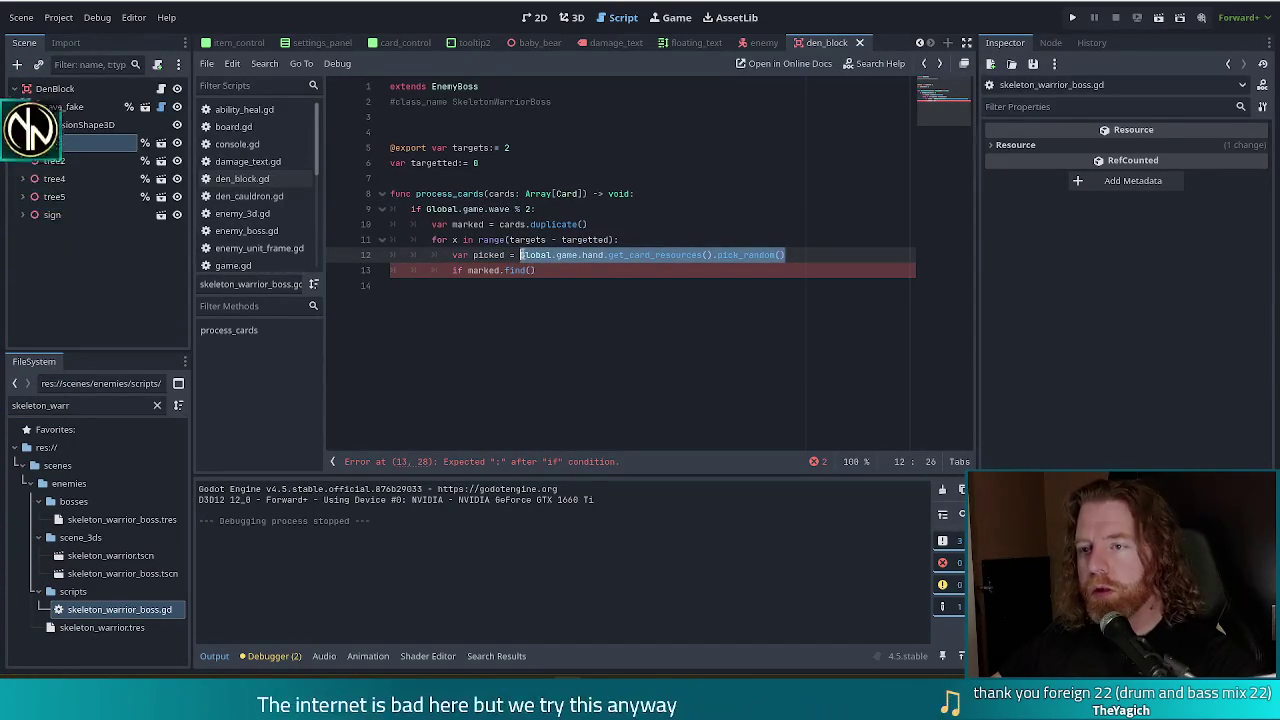
{"action": "type", "text": "marked"}
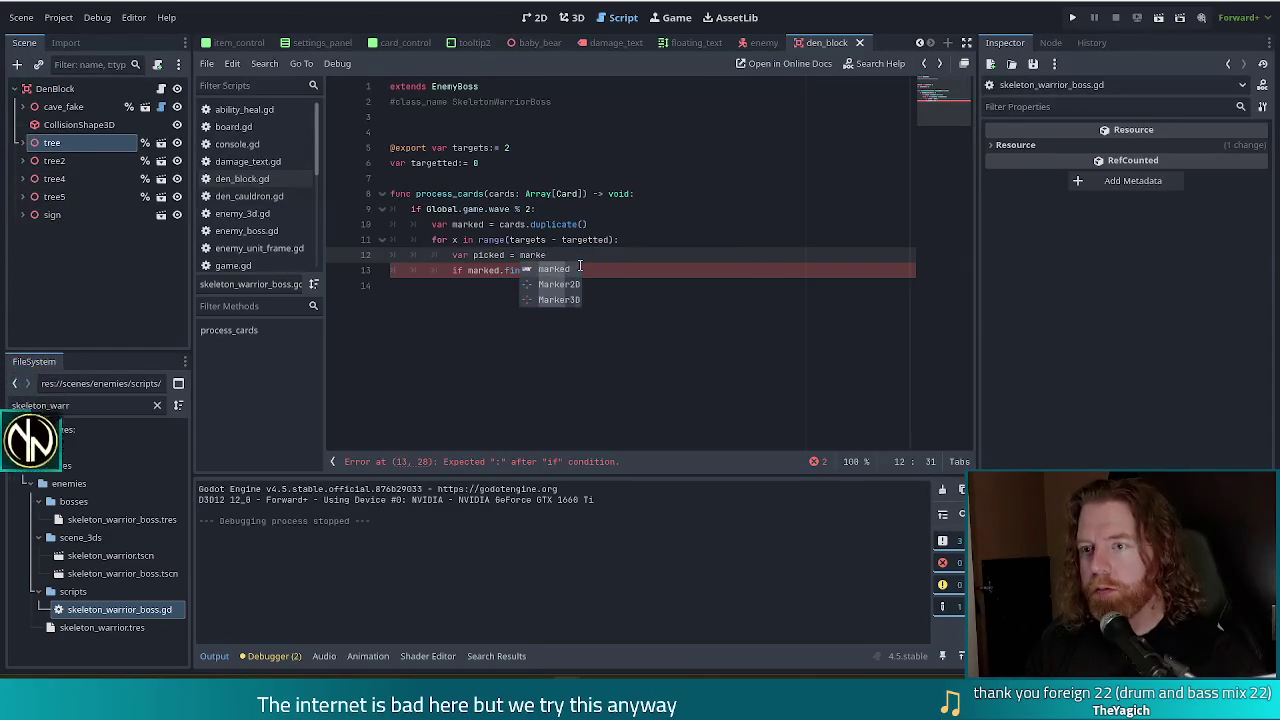
Step: Rename the duplicated array to c and set picked to c.pick_random()
{"action": "double_click", "coordinate": [469, 224]}
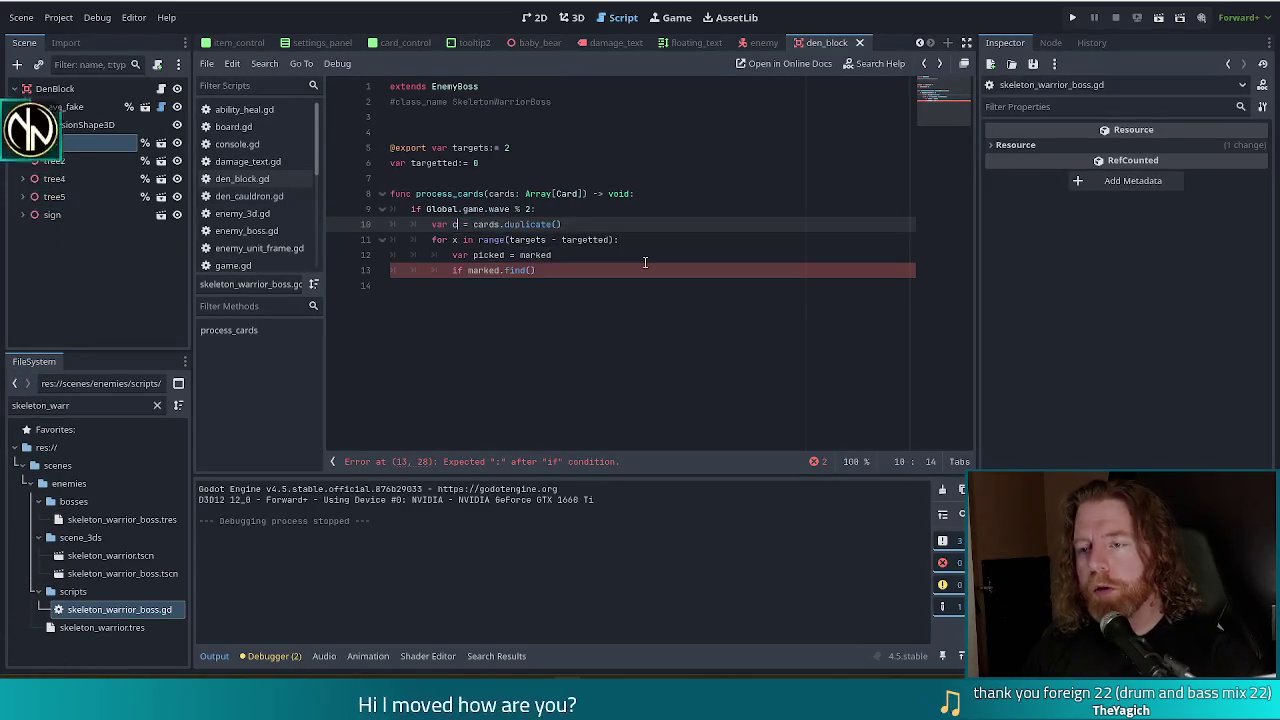
{"action": "type", "text": "c"}
{"action": "left_click", "coordinate": [532, 257]}
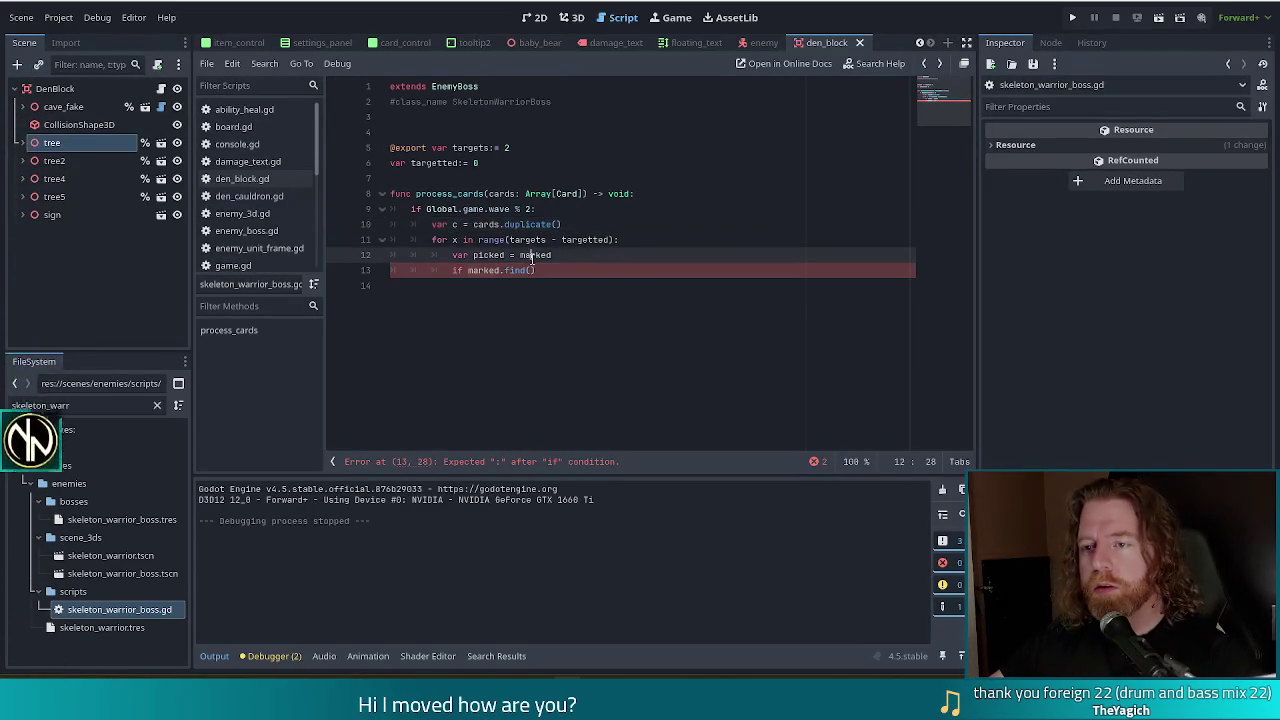
{"action": "type", "text": "c"}
{"action": "left_click", "coordinate": [564, 240]}
{"action": "key", "text": "Down"}
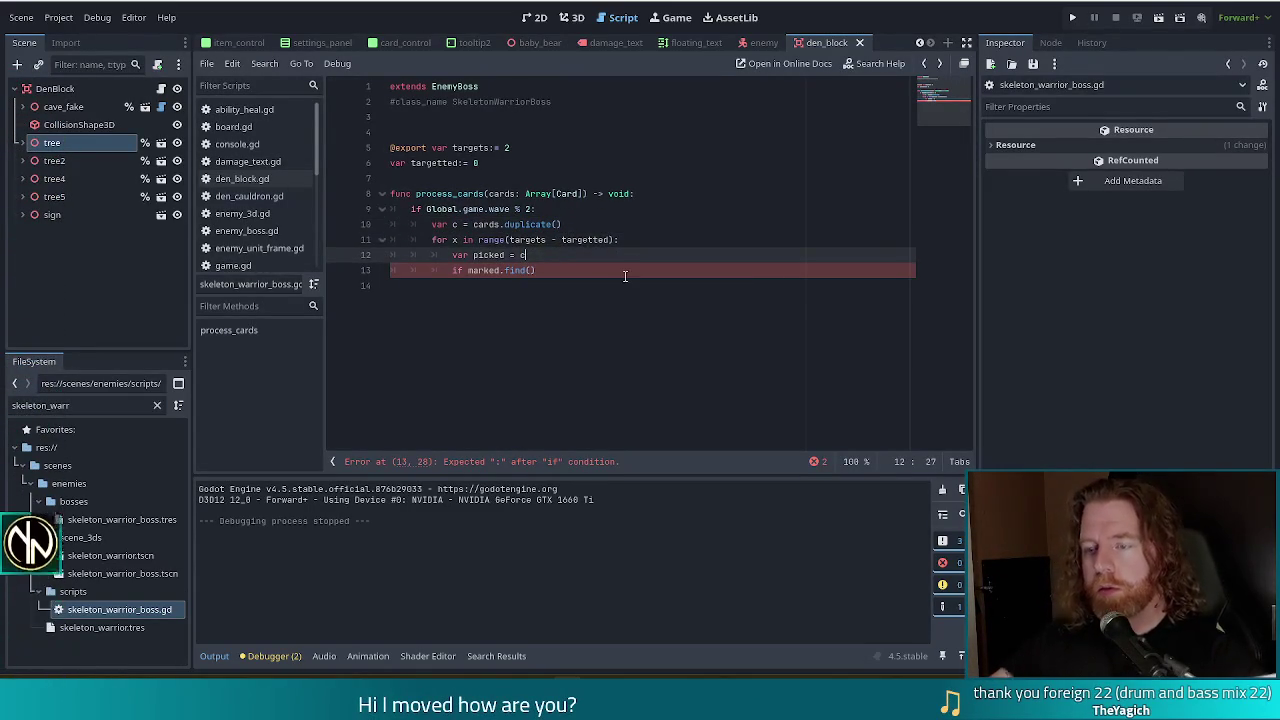
{"action": "type", "text": ".pi"}
{"action": "key", "text": "Return"}
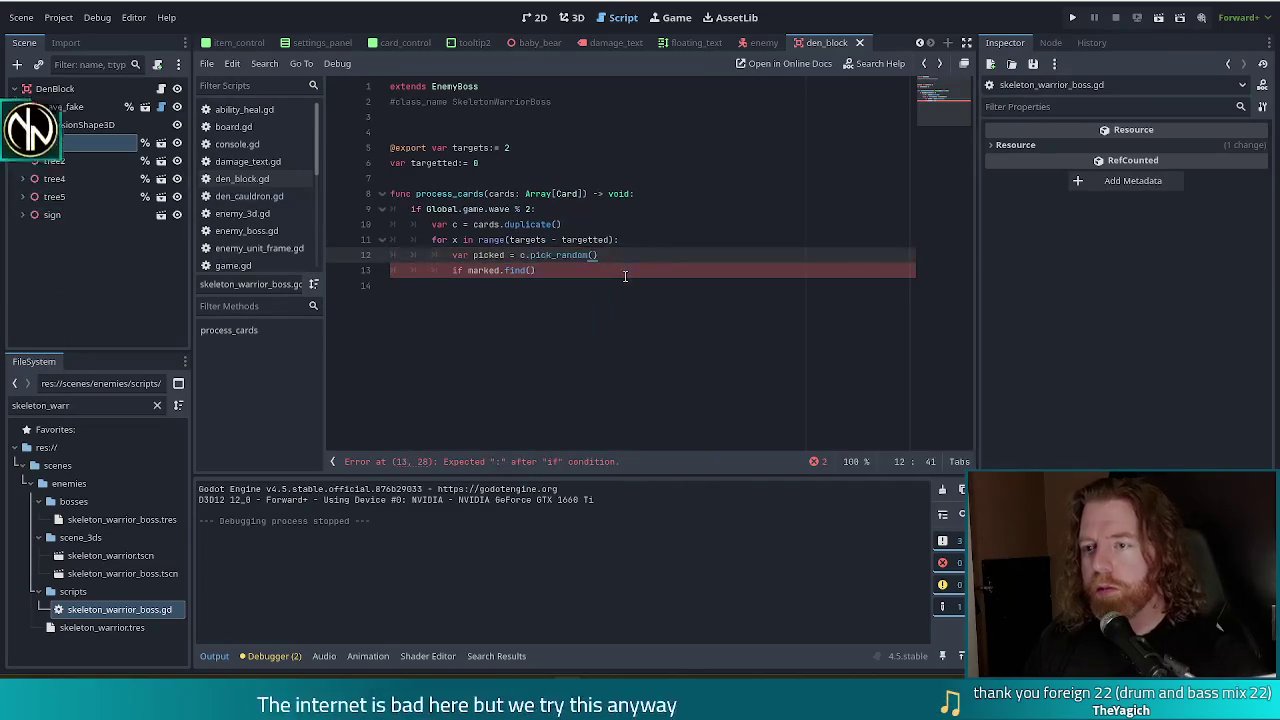
Step: Delete the broken marked.find() condition
{"action": "key", "text": "Down"}
{"action": "left_click", "coordinate": [456, 270], "text": "shift"}
{"action": "key", "text": "BackSpace"}
{"action": "key", "text": "BackSpace"}
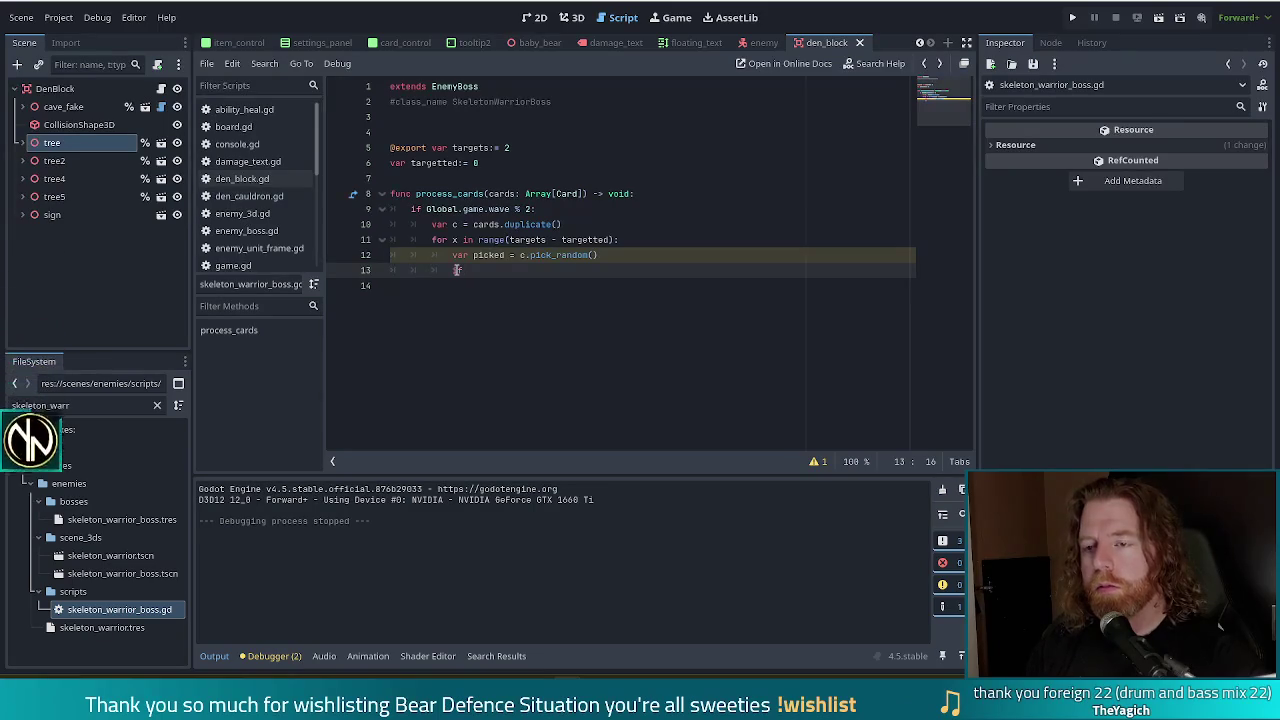
Step: Write 'if picked != null:' with c.erase(picked) inside, replacing a mistaken remove_at
{"action": "key", "text": "BackSpace"}
{"action": "type", "text": "picked != null:"}
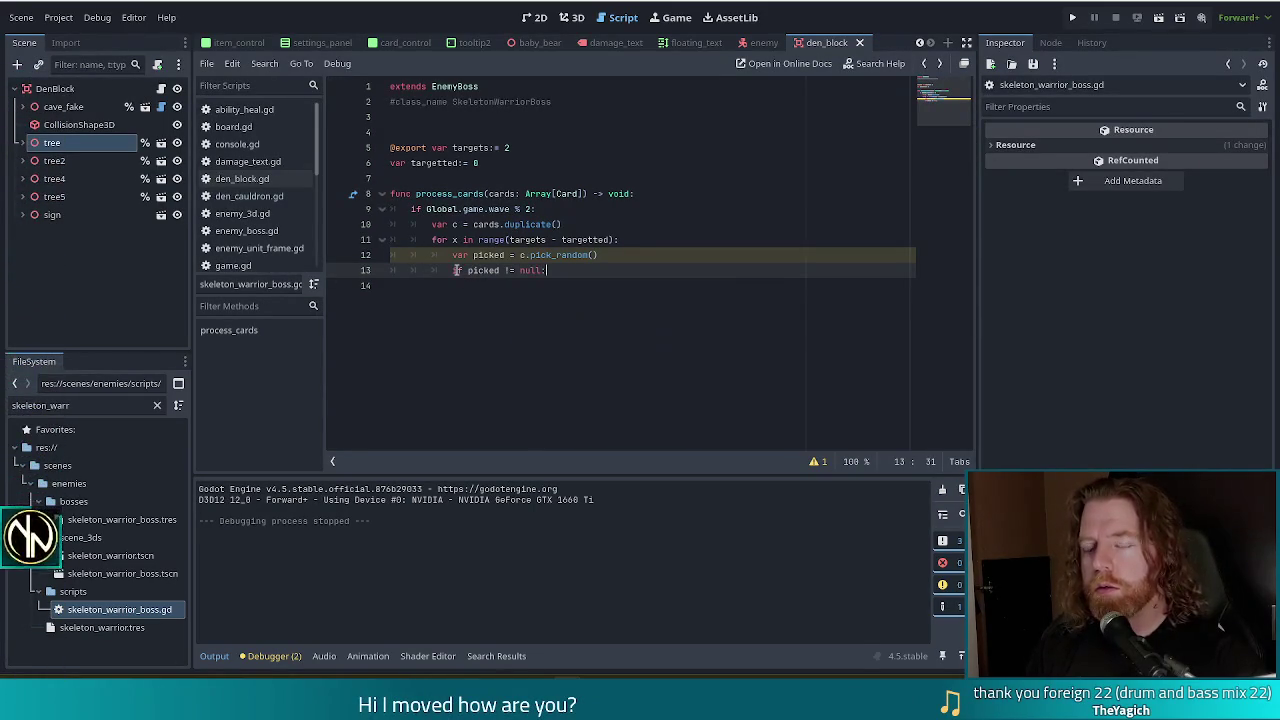
{"action": "key", "text": "Return"}
{"action": "type", "text": "c."}
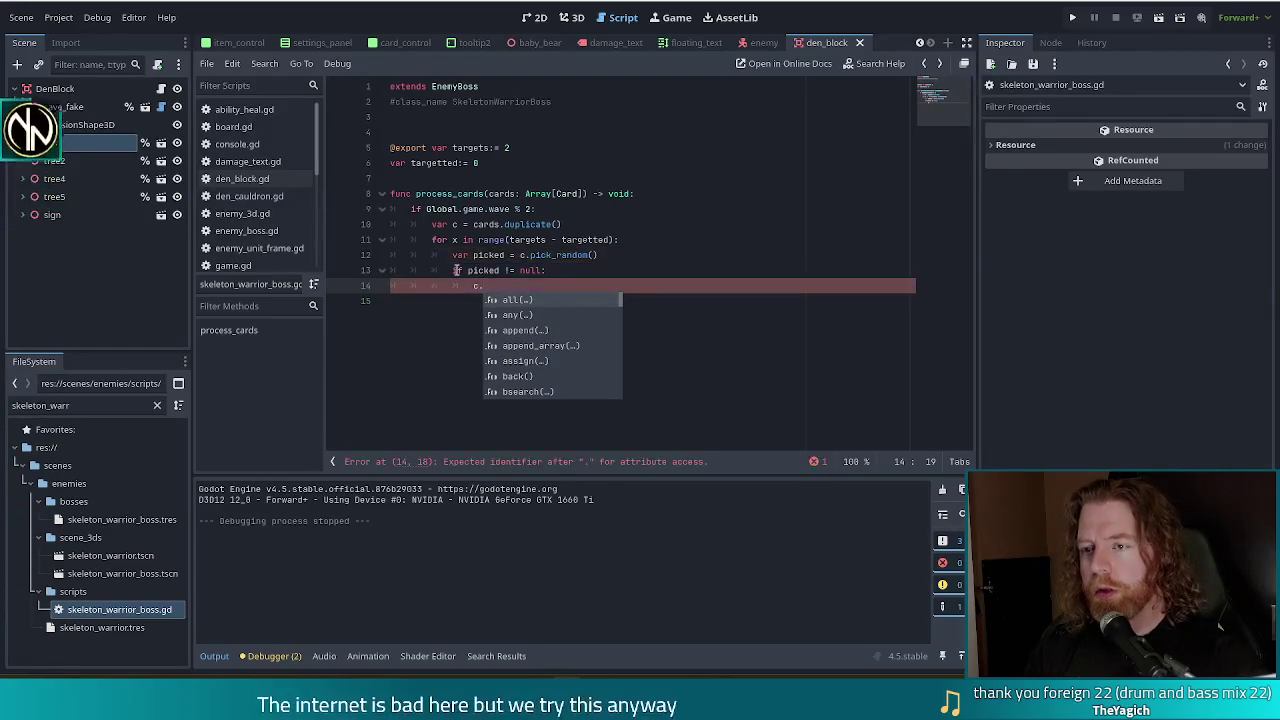
{"action": "type", "text": "rem"}
{"action": "key", "text": "Return"}
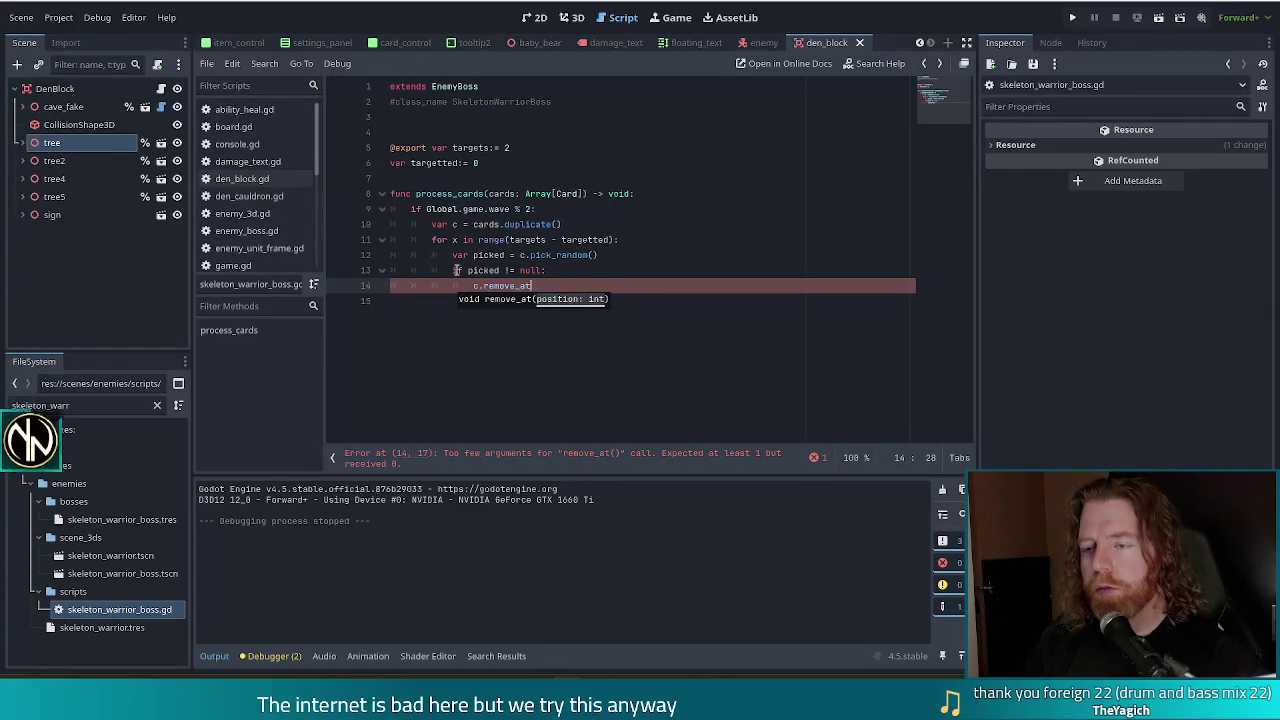
{"action": "key", "text": "BackSpace"}
{"action": "key", "text": "BackSpace"}
{"action": "key", "text": "BackSpace"}
{"action": "type", "text": ".era"}
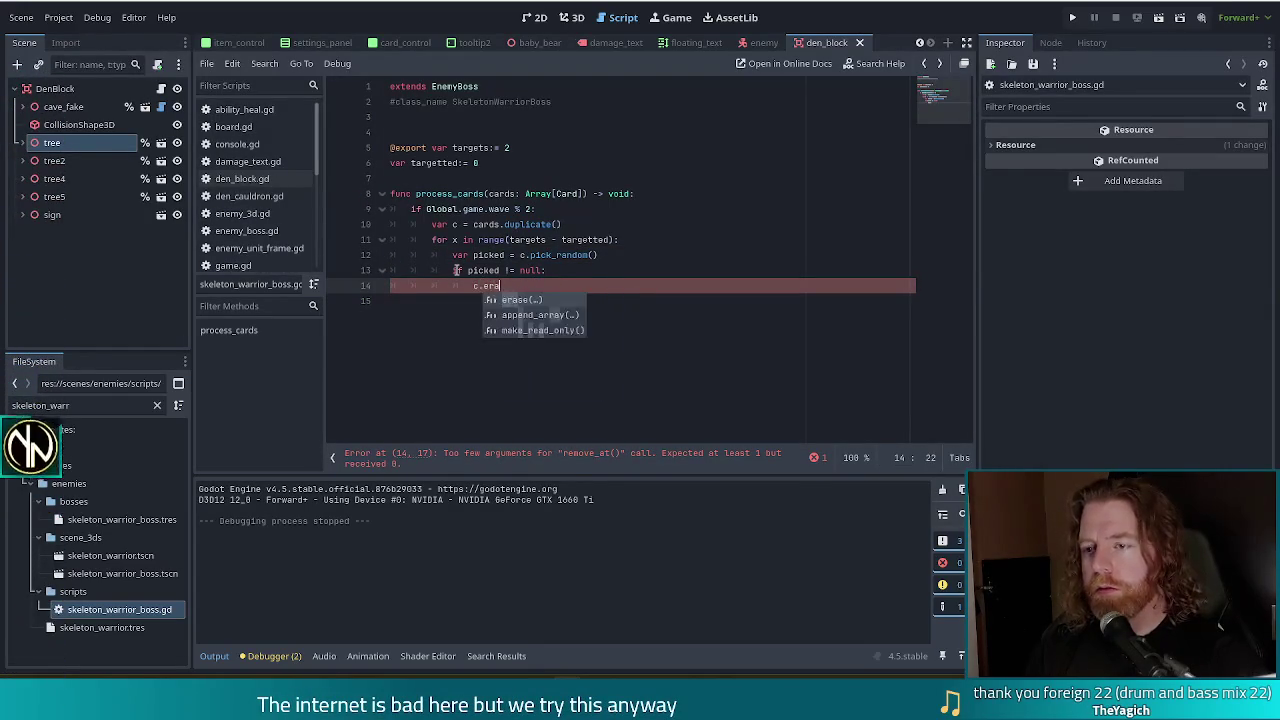
{"action": "key", "text": "Return"}
{"action": "type", "text": "picked"}
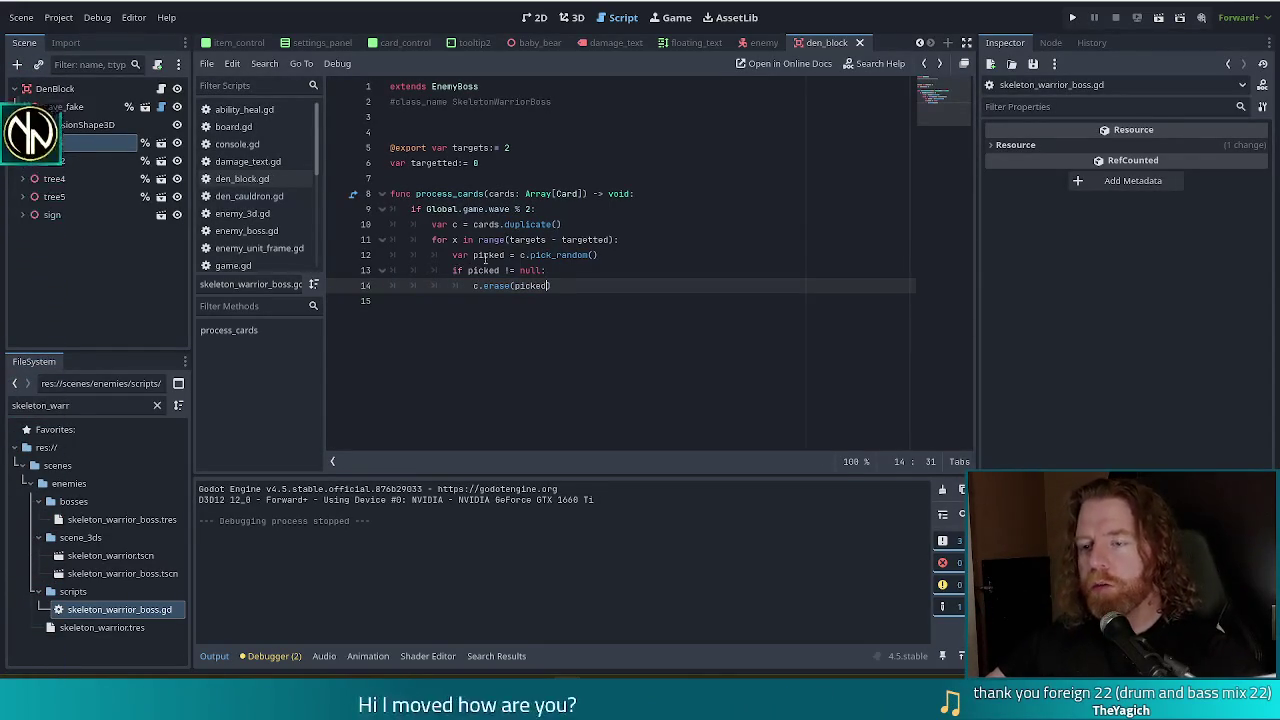
Step: Begin a marked Array[Card] declaration on a new line after the duplicate line
{"action": "left_click", "coordinate": [568, 286]}
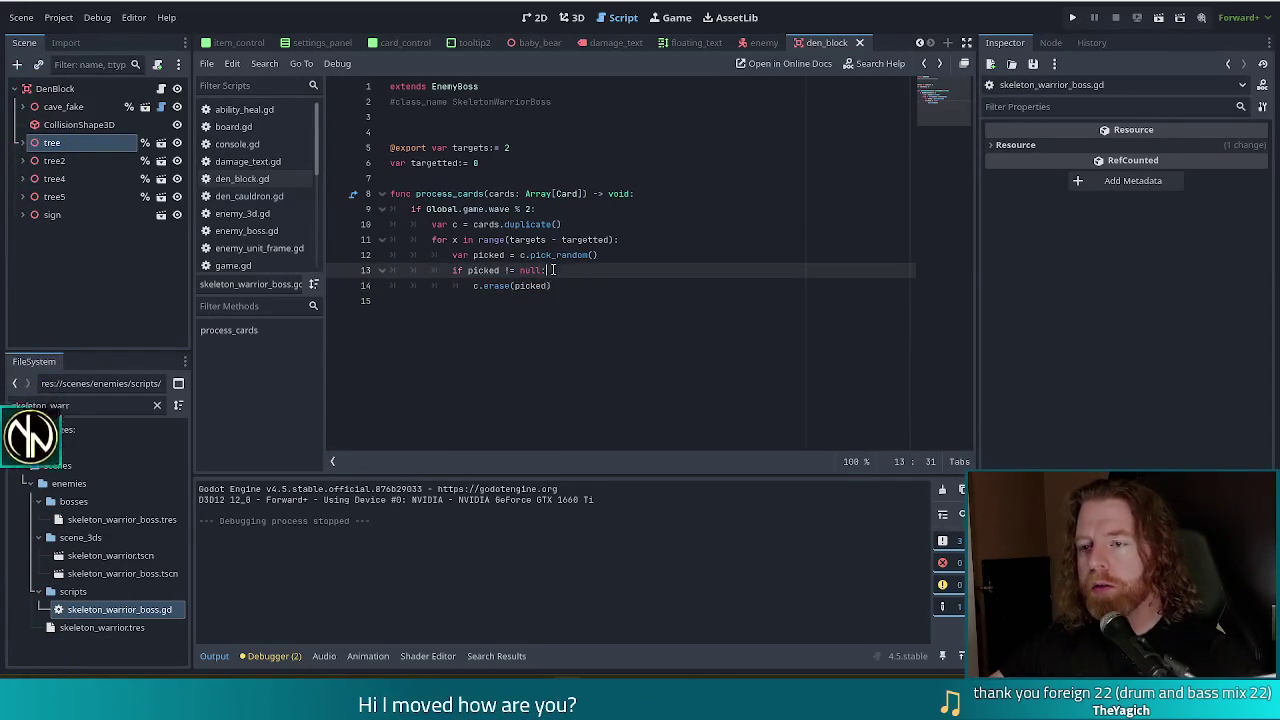
{"action": "left_click", "coordinate": [617, 222]}
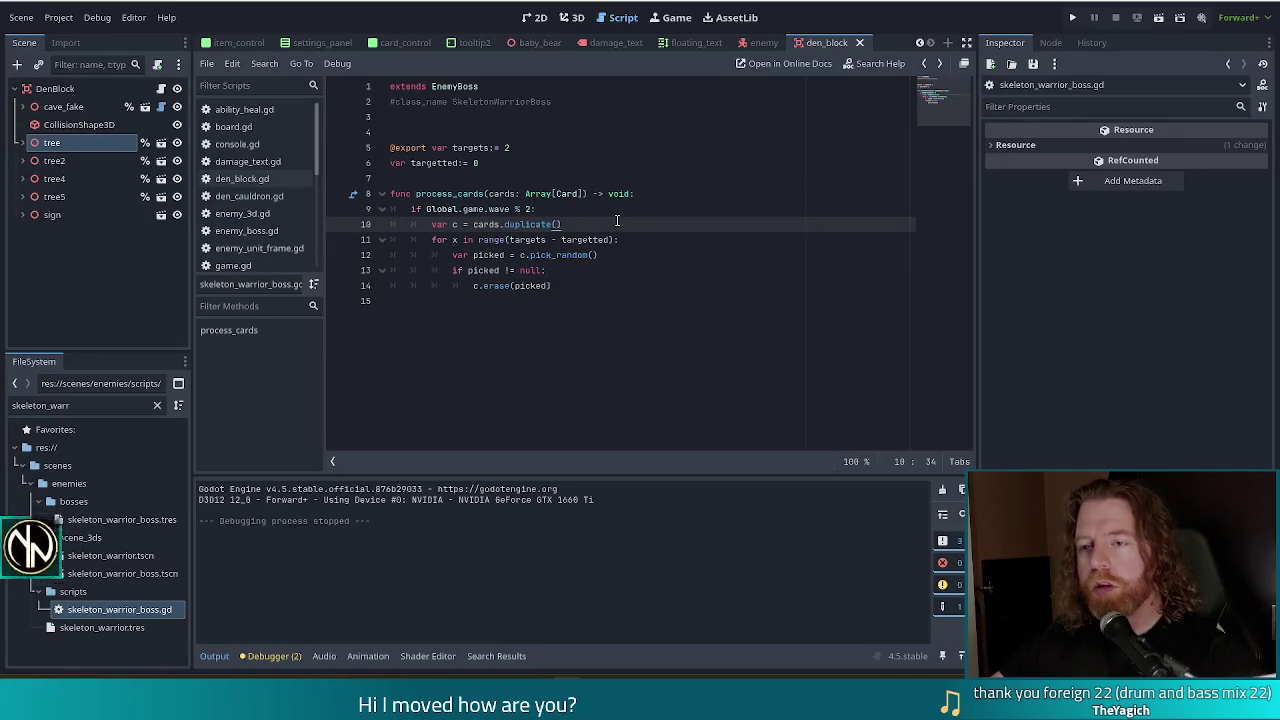
{"action": "key", "text": "Return"}
{"action": "type", "text": "var"}
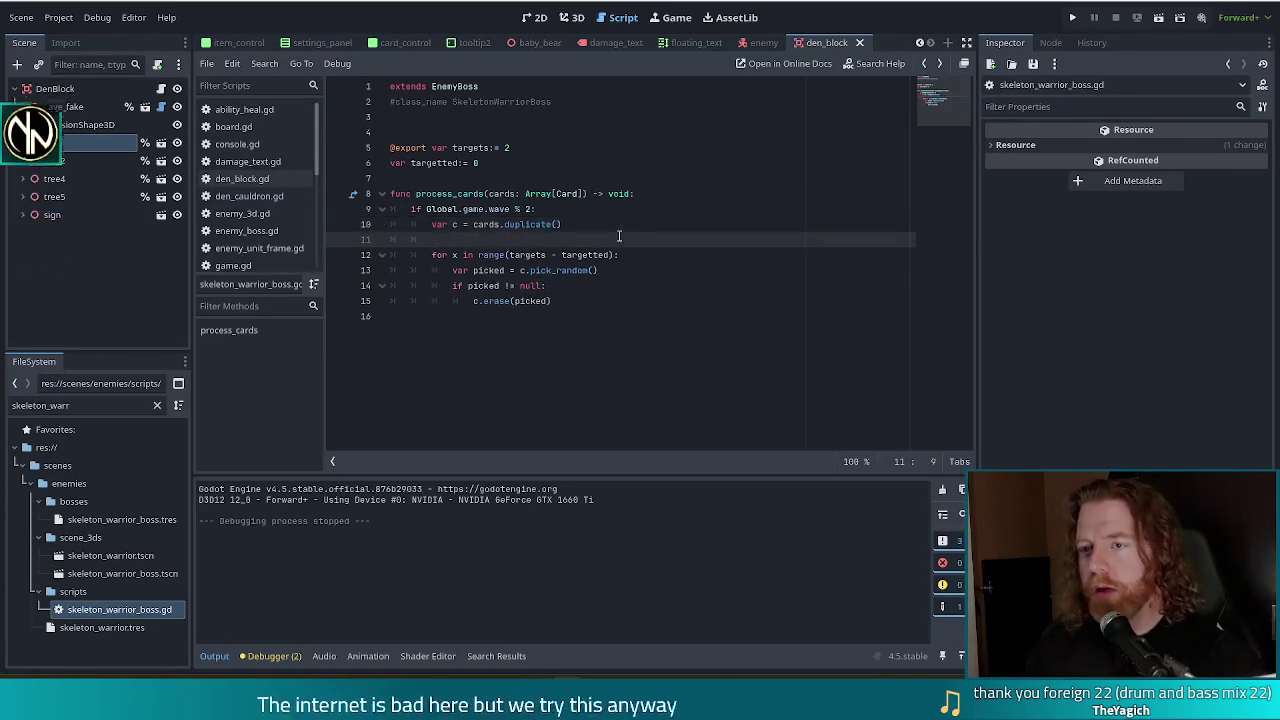
{"action": "type", "text": "rked:="}
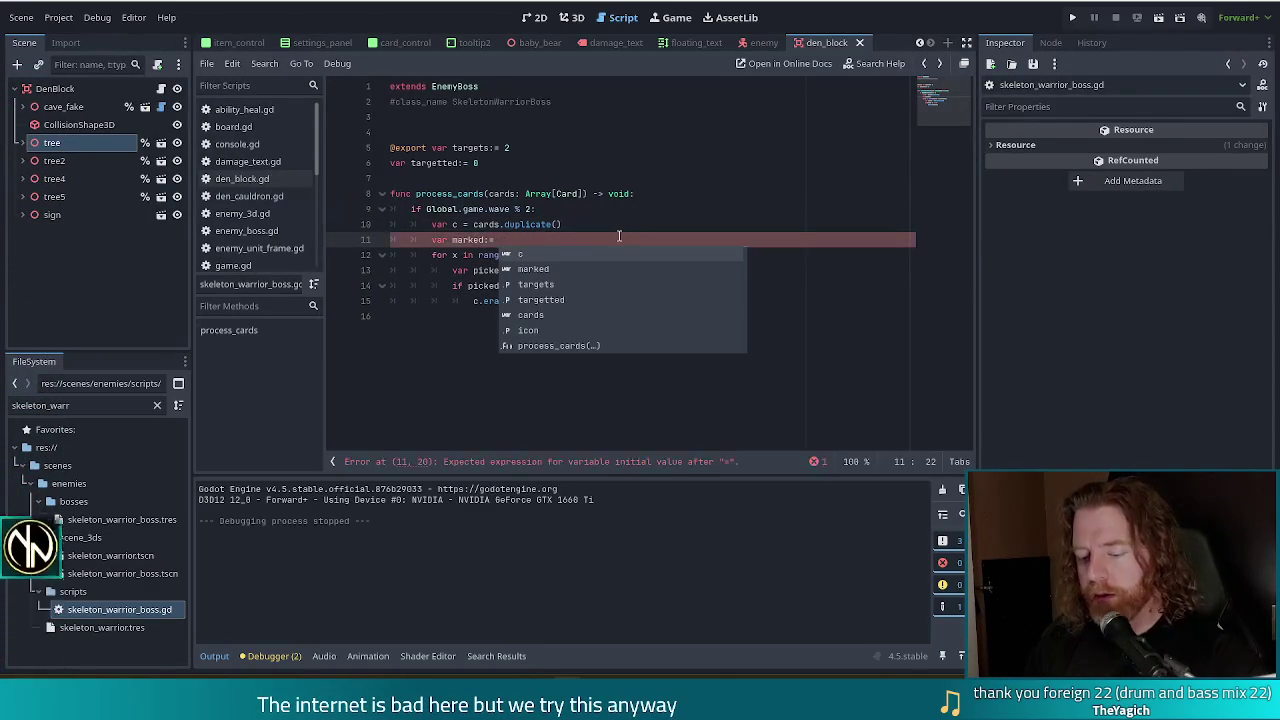
{"action": "type", "text": "Array[CArd"}
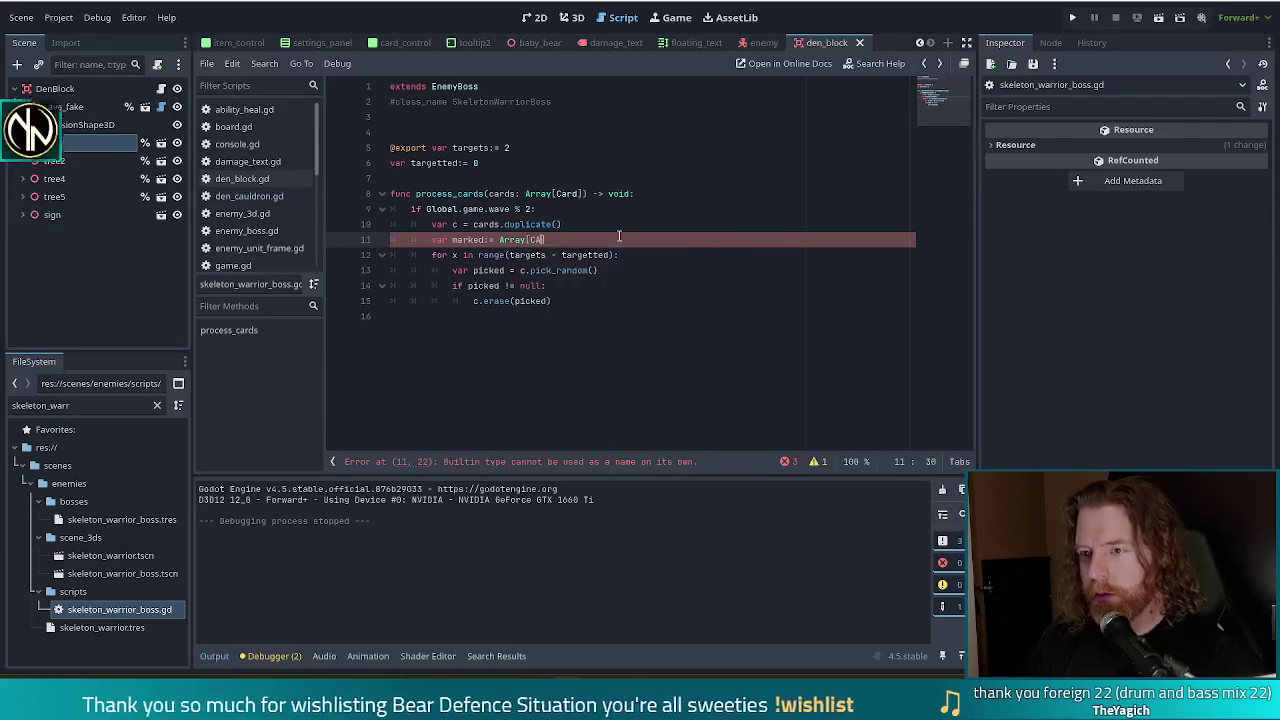
Step: Correct the line to 'var marked: Array[Card]', fixing Card's capitalisation and removing the stray =
{"action": "key", "text": "BackSpace"}
{"action": "key", "text": "BackSpace"}
{"action": "key", "text": "BackSpace"}
{"action": "type", "text": "ard"}
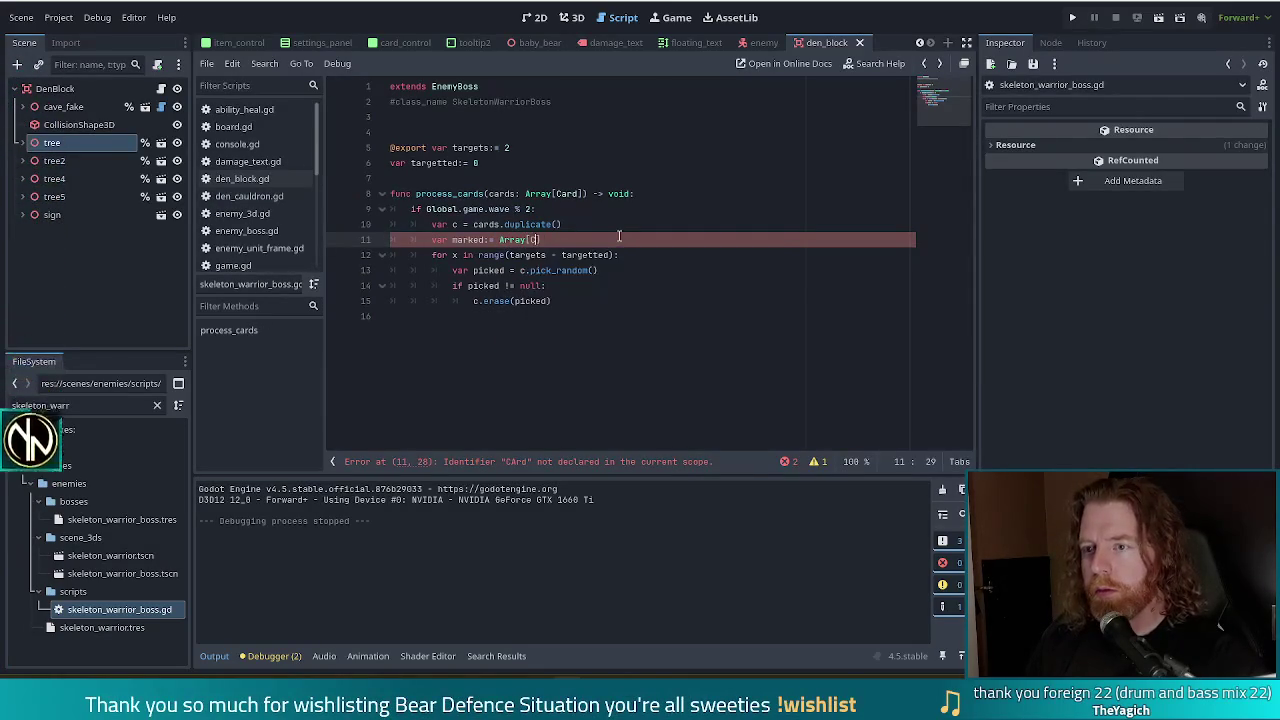
{"action": "type", "text": "]"}
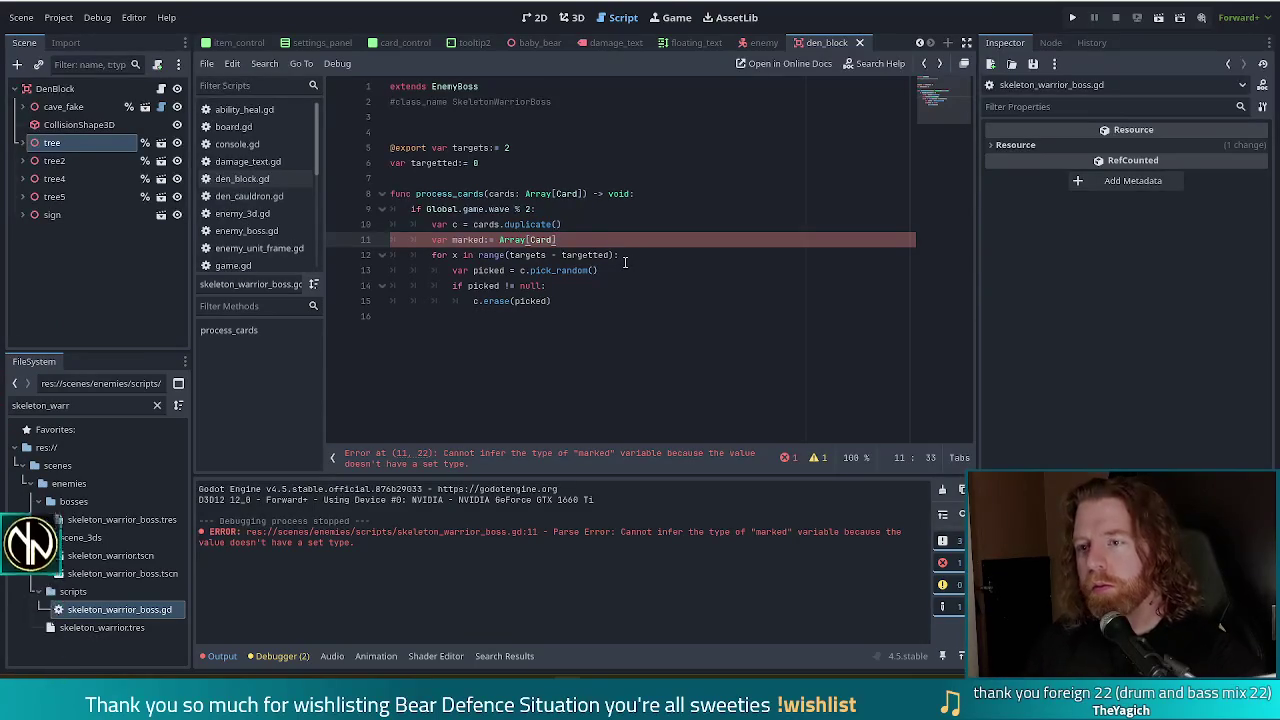
{"action": "key", "text": "Left"}
{"action": "key", "text": "Left"}
{"action": "key", "text": "Left"}
{"action": "key", "text": "BackSpace"}
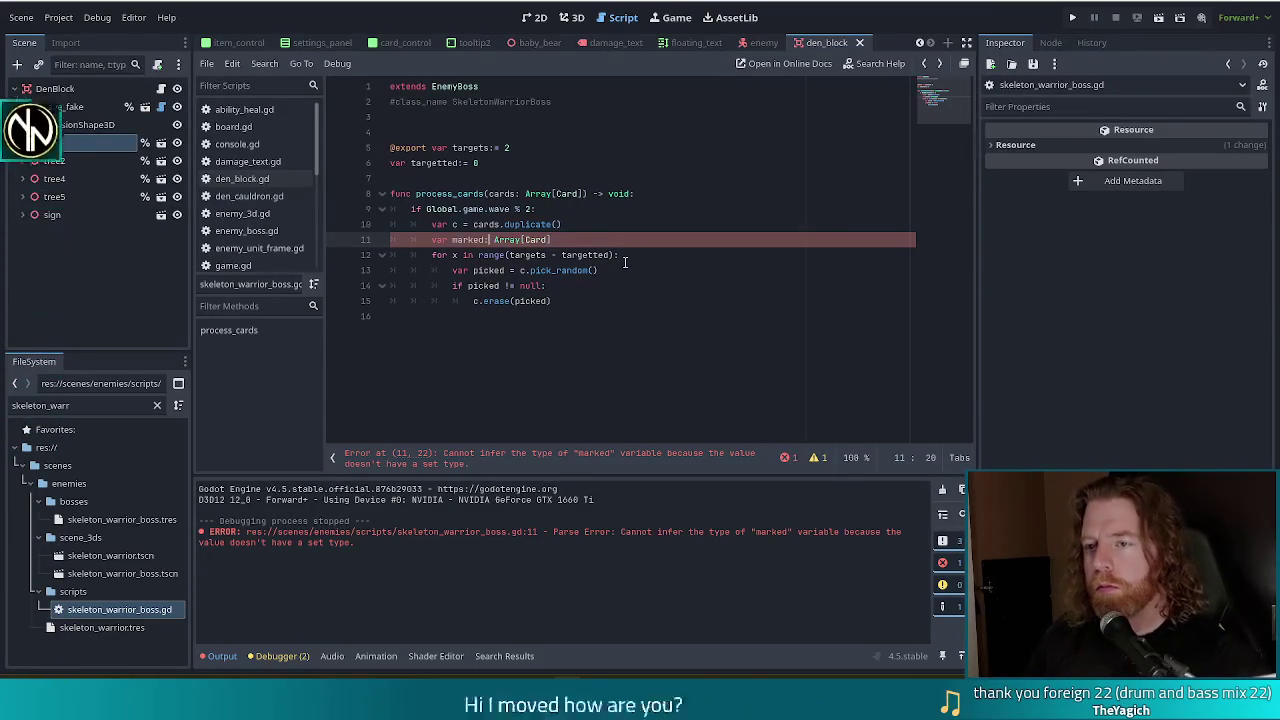
Step: Add marked.append(picked) on a new line right after c.erase(picked)
{"action": "left_click", "coordinate": [670, 240]}
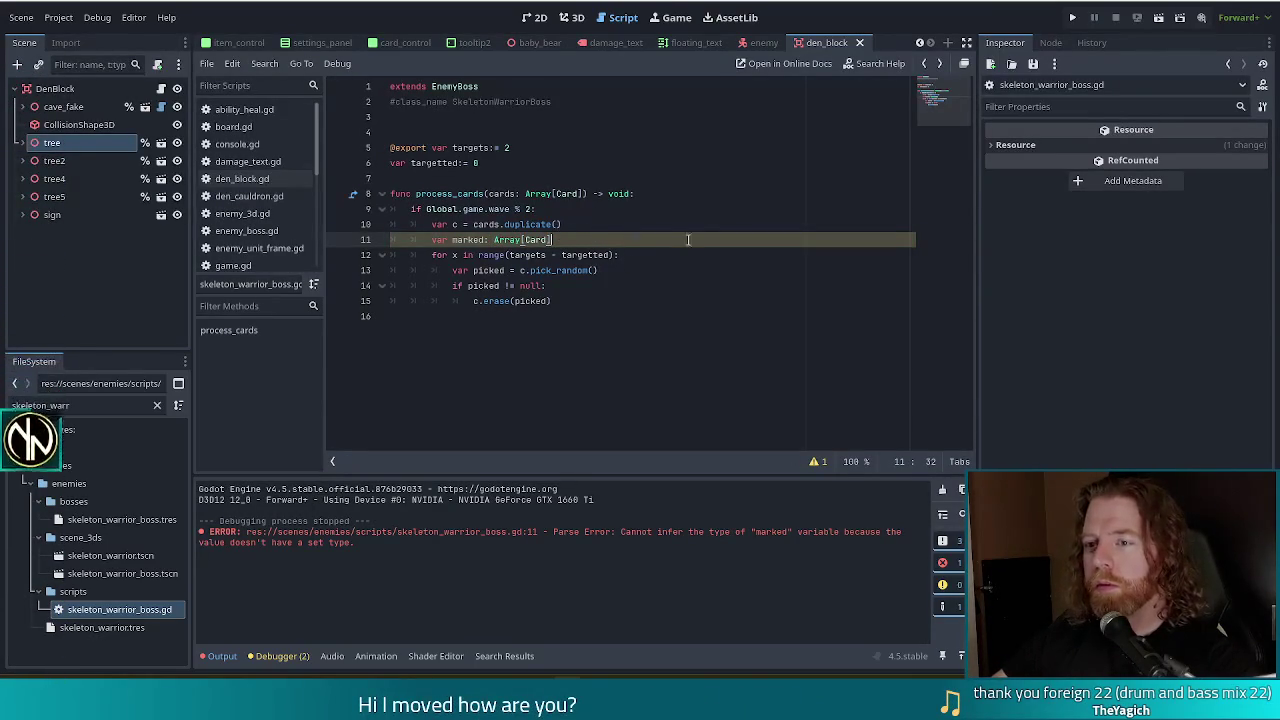
{"action": "left_click", "coordinate": [591, 301]}
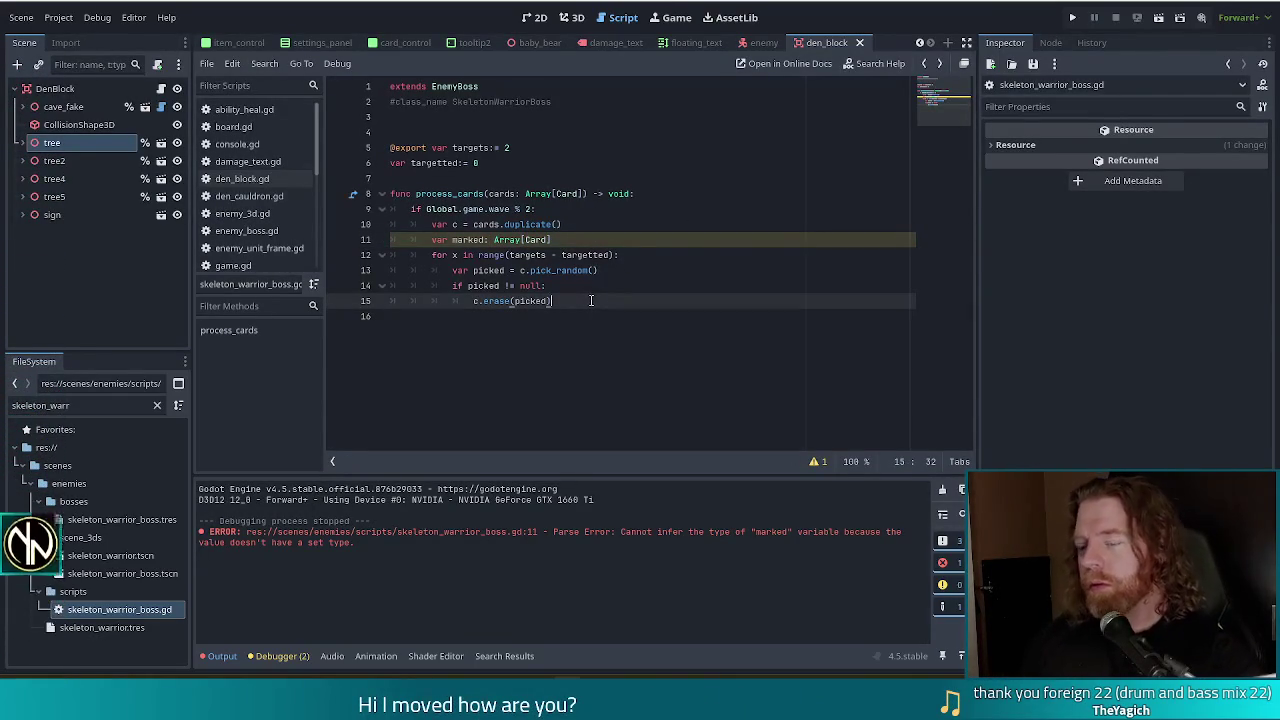
{"action": "key", "text": "Return"}
{"action": "type", "text": "marked.app"}
{"action": "key", "text": "Return"}
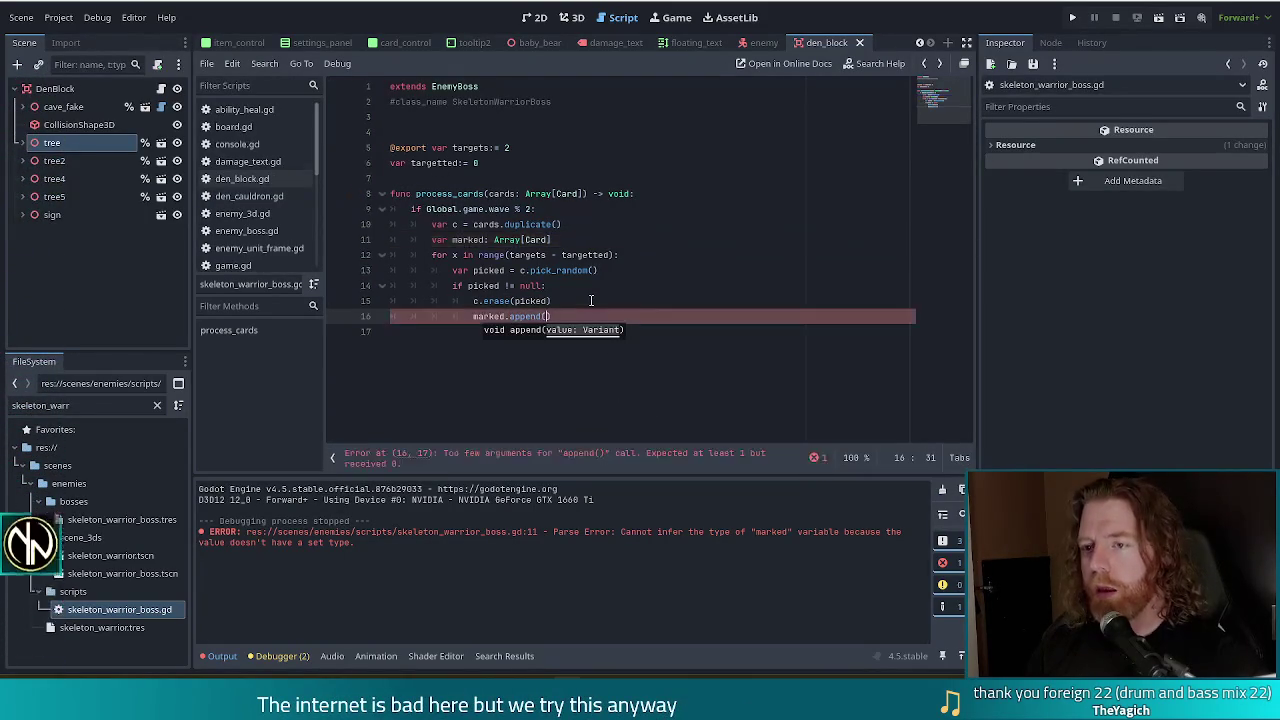
{"action": "type", "text": "picked"}
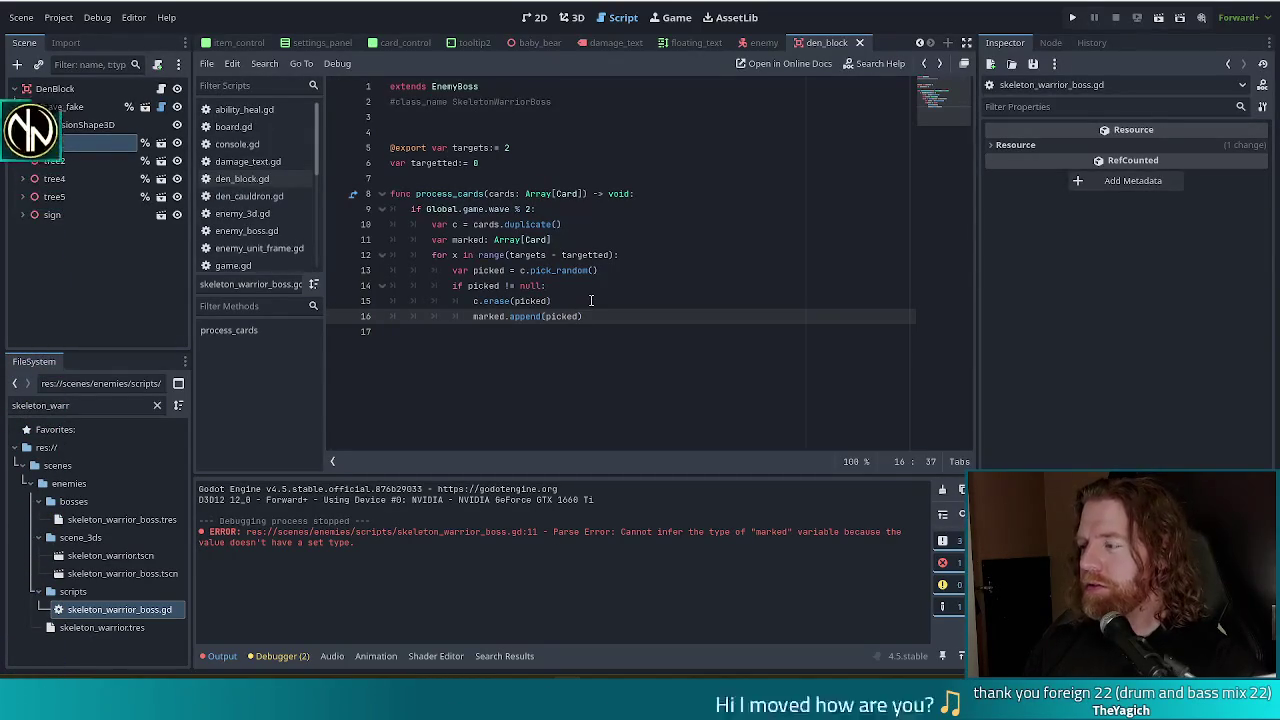
{"action": "type", "text": ")"}
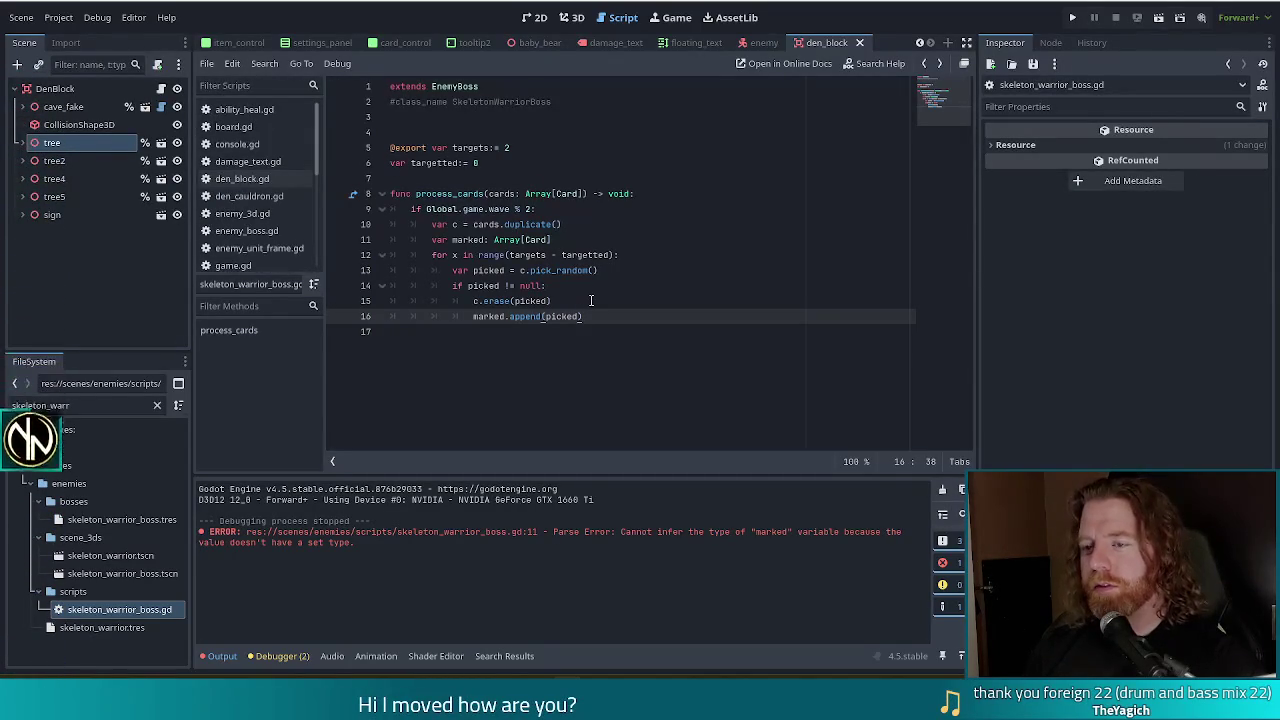
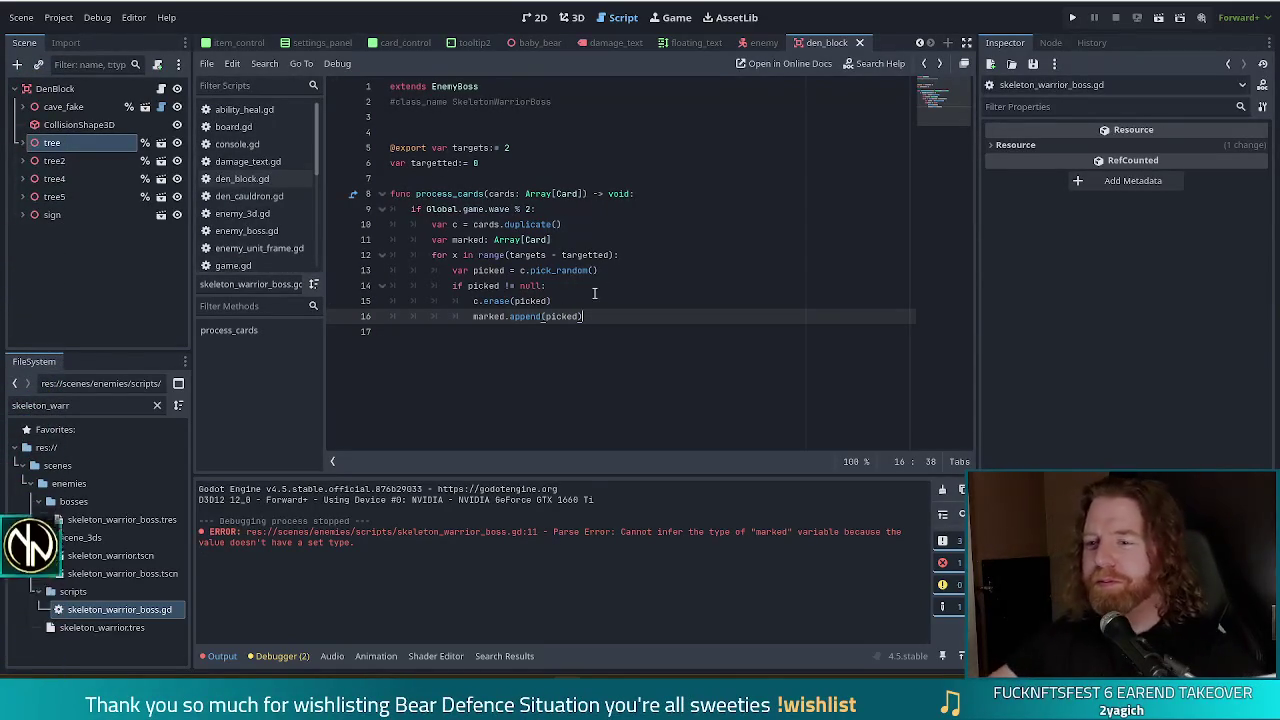
Step: Add a 'for card in marked:' loop setting card.marked = true after the picking loop
{"action": "key", "text": "Return"}
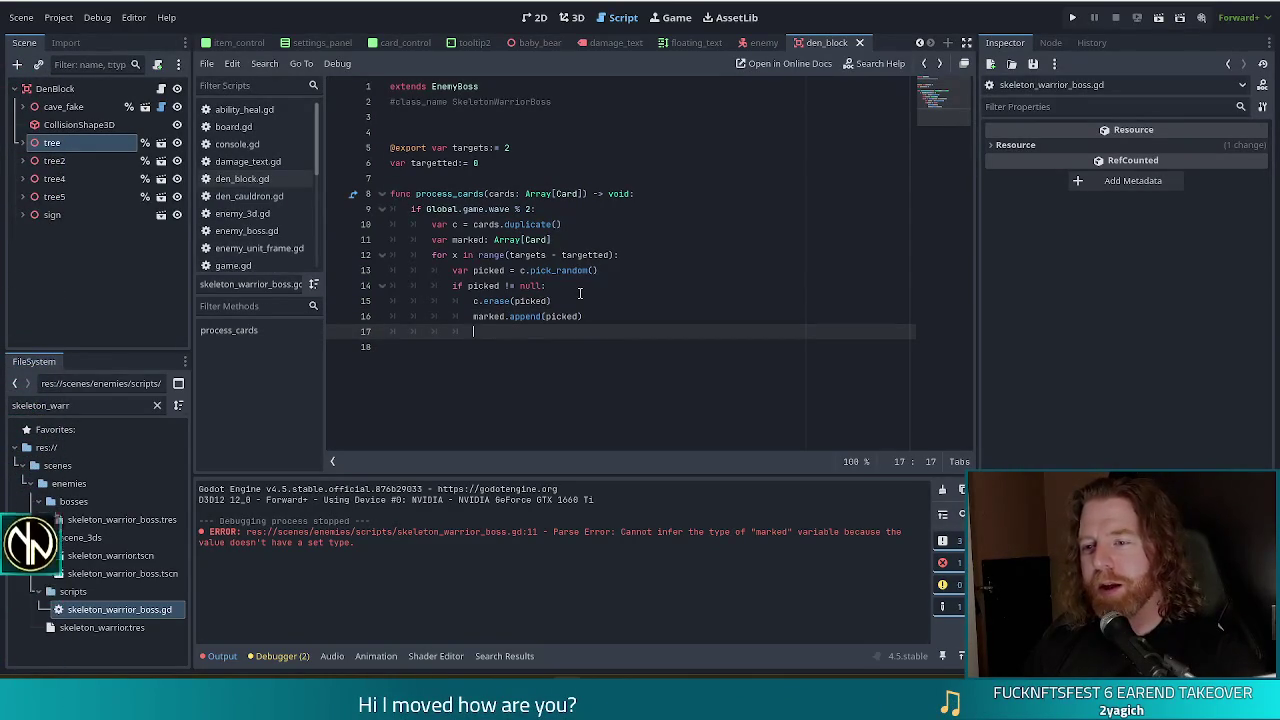
{"action": "key", "text": "BackSpace"}
{"action": "key", "text": "BackSpace"}
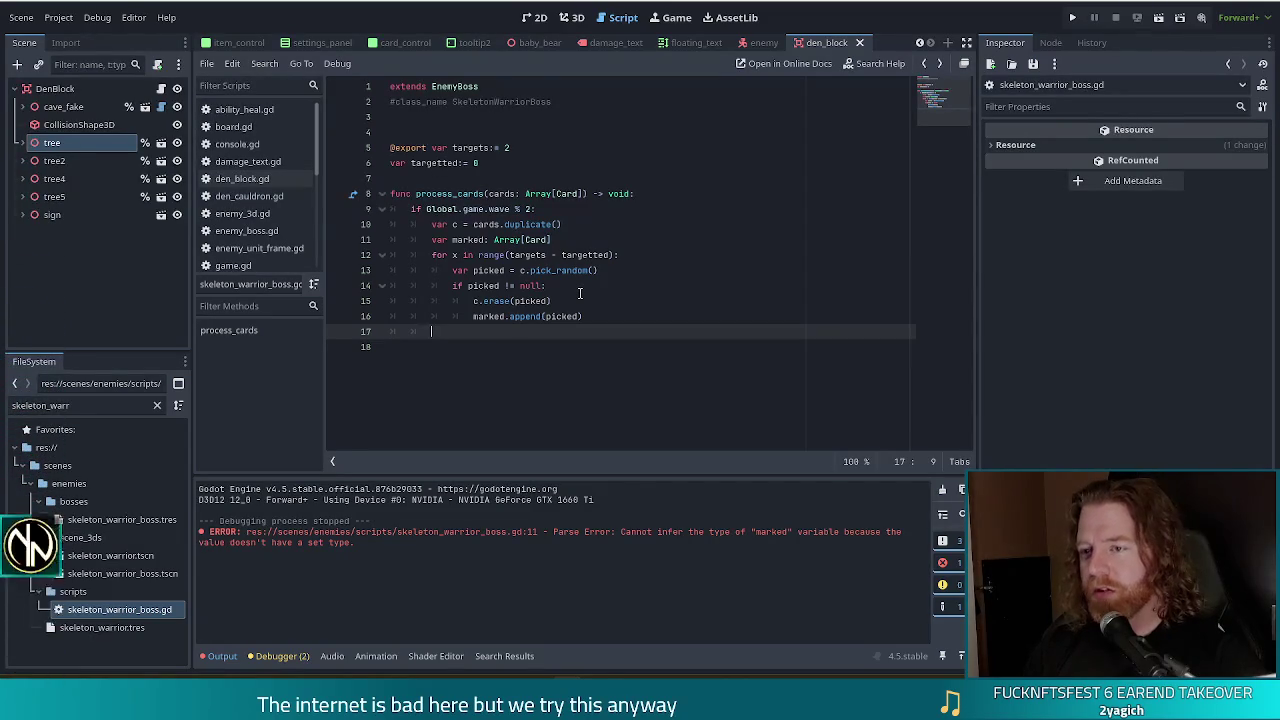
{"action": "type", "text": "for "}
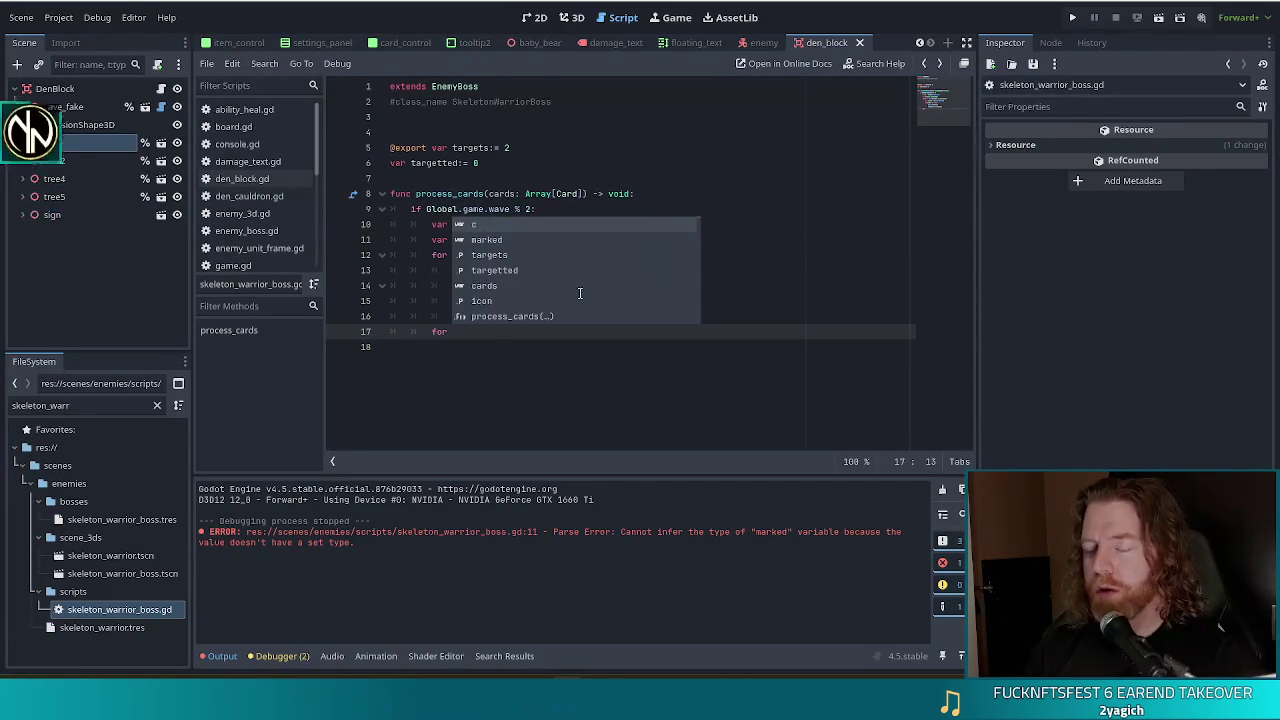
{"action": "type", "text": "card in marked "}
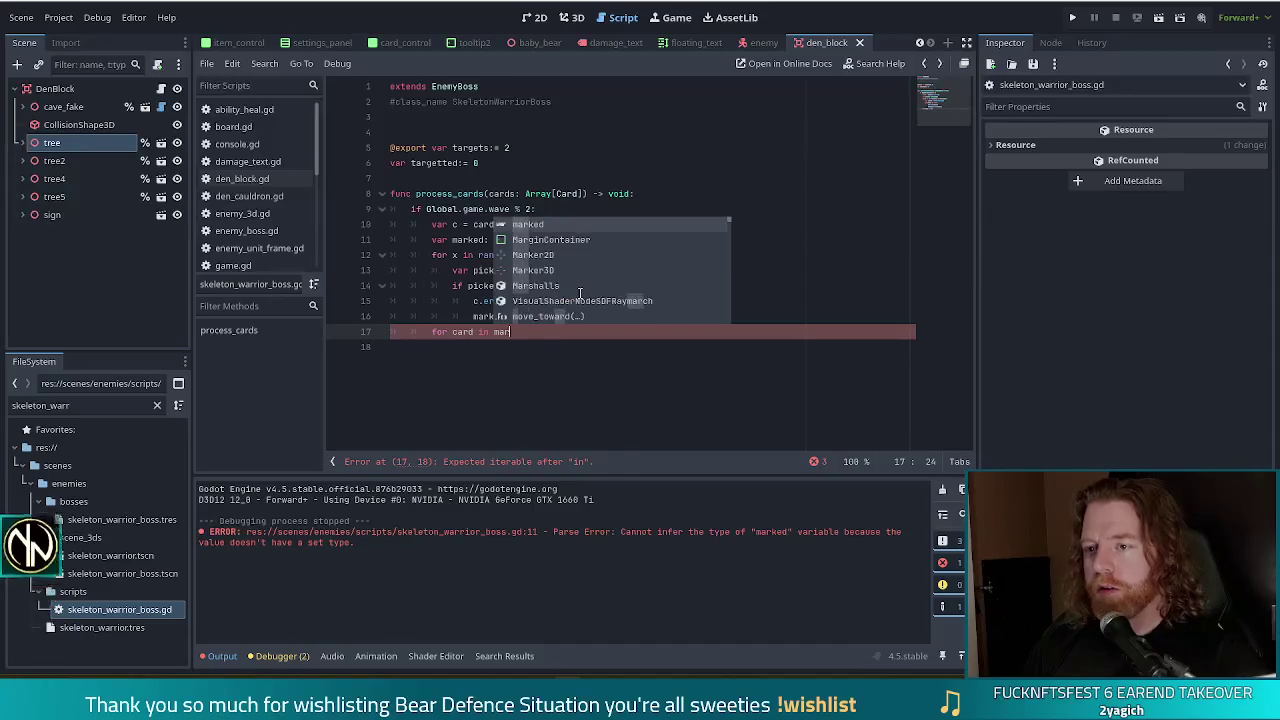
{"action": "type", "text": ":"}
{"action": "key", "text": "Return"}
{"action": "type", "text": "card.marked "}
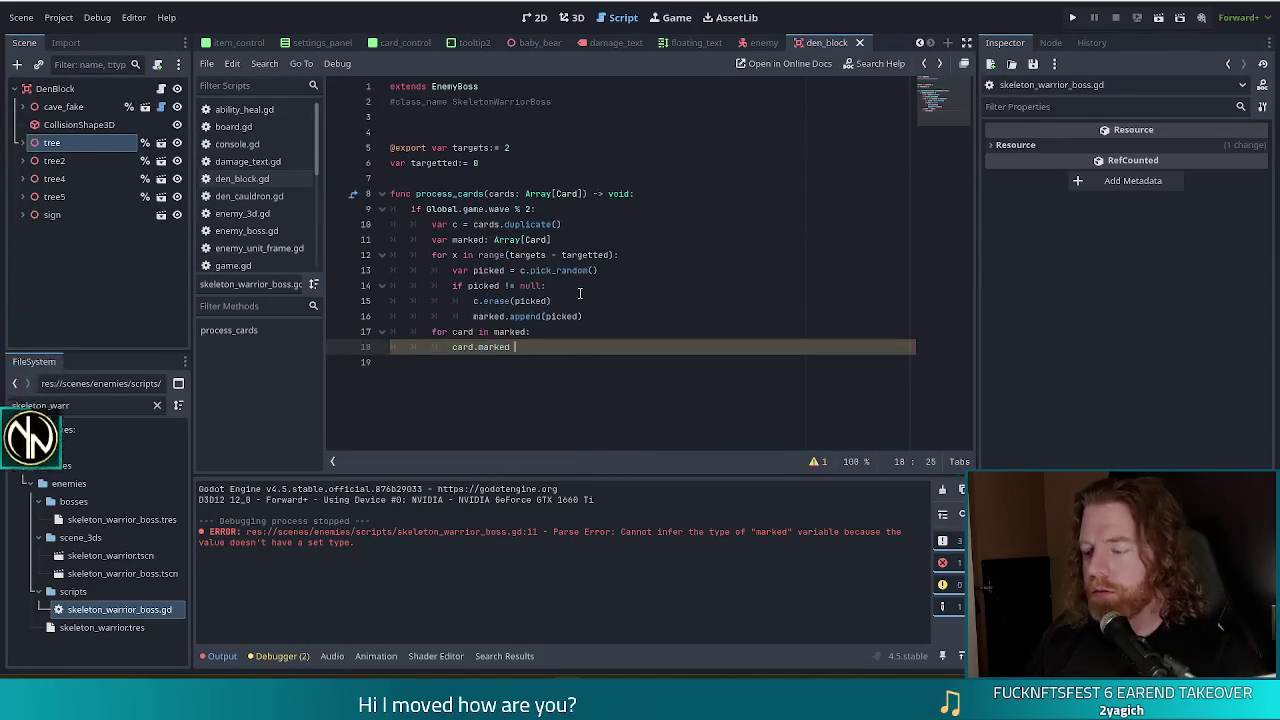
{"action": "type", "text": "= true"}
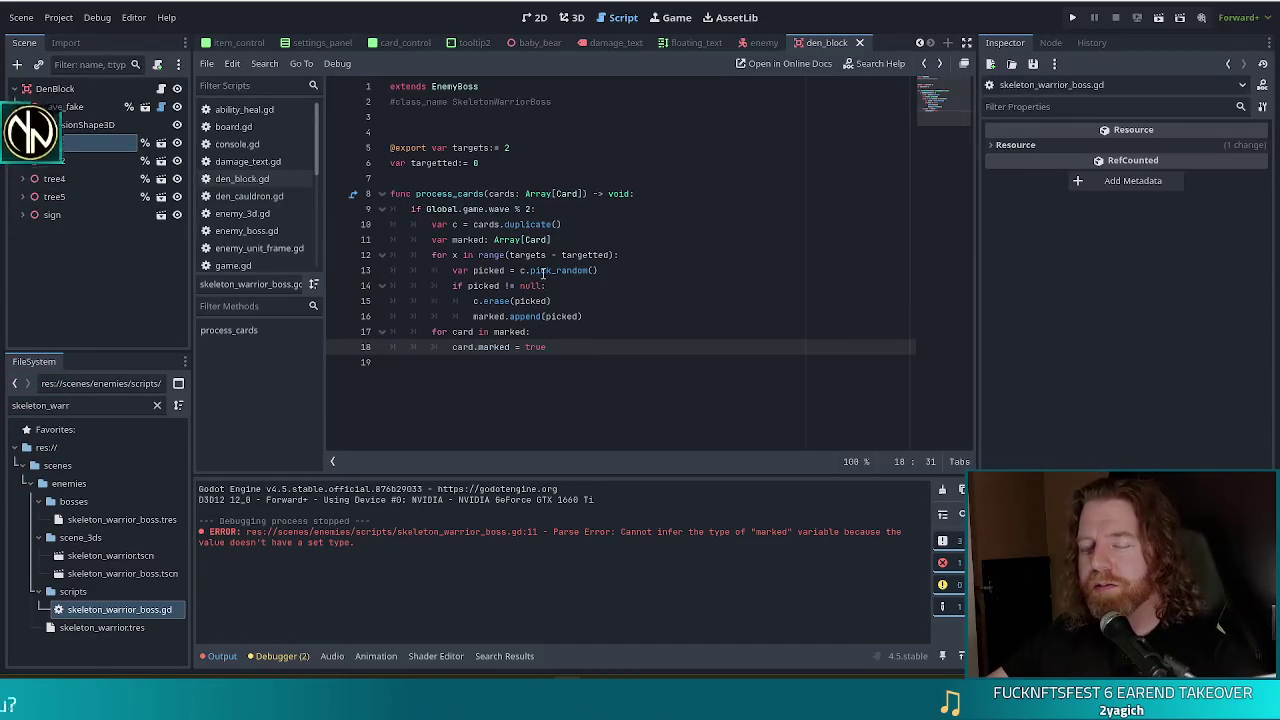
Step: Insert a blank line above process_cards, then switch to enemy_boss.gd
{"action": "left_click", "coordinate": [482, 183]}
{"action": "key", "text": "Return"}
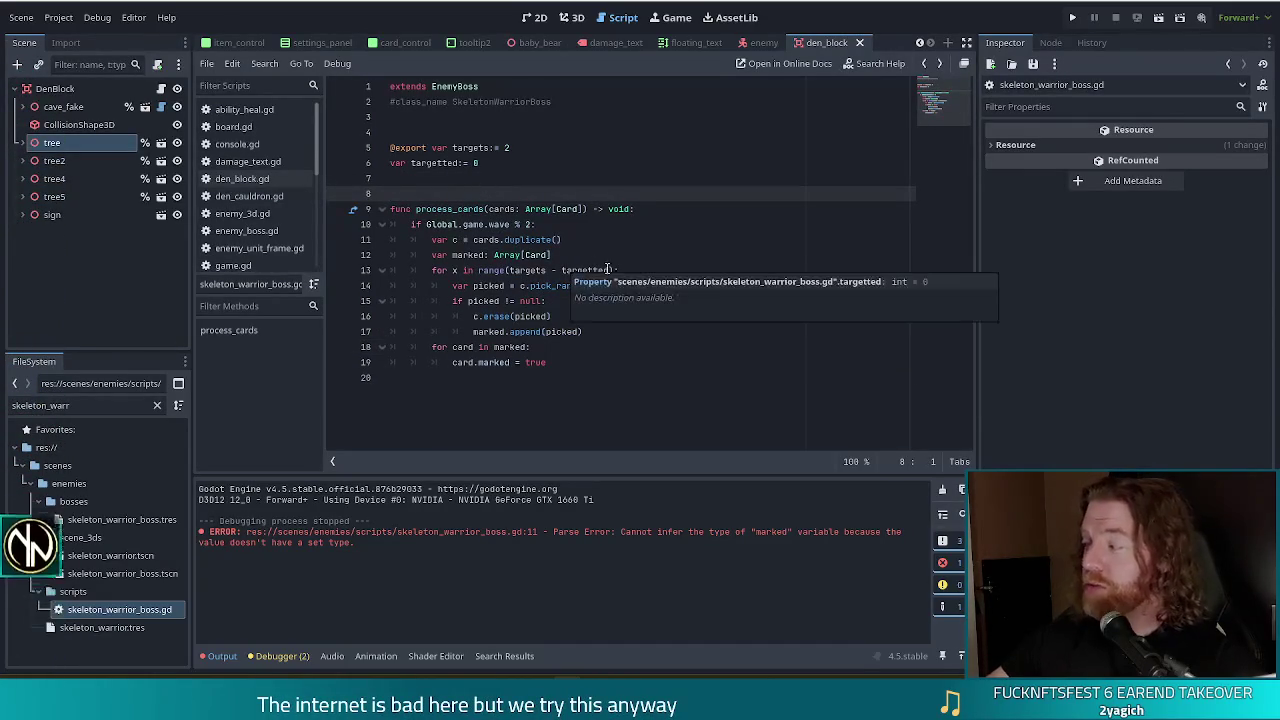
{"action": "left_click", "coordinate": [560, 300]}
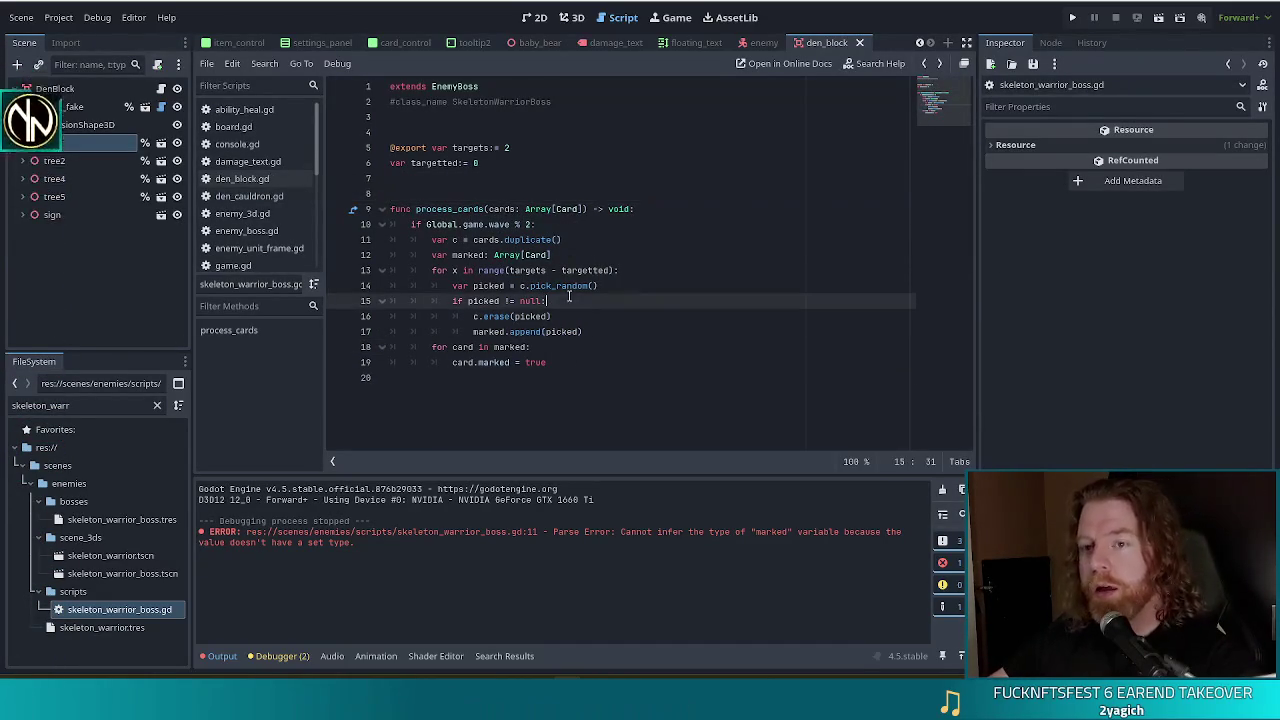
{"action": "left_click", "coordinate": [455, 86], "text": "ctrl"}
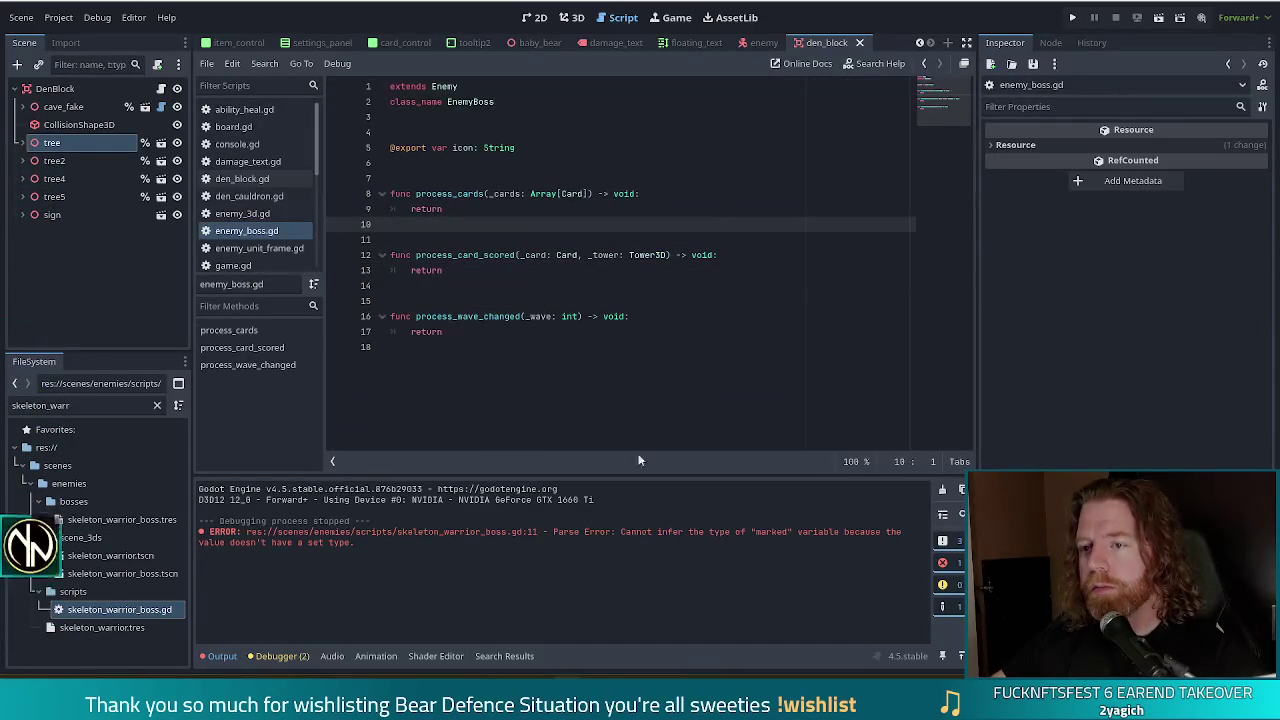
Step: Add blank lines after the last function in enemy_boss.gd and start 'func process_hand_played'
{"action": "left_click", "coordinate": [502, 336]}
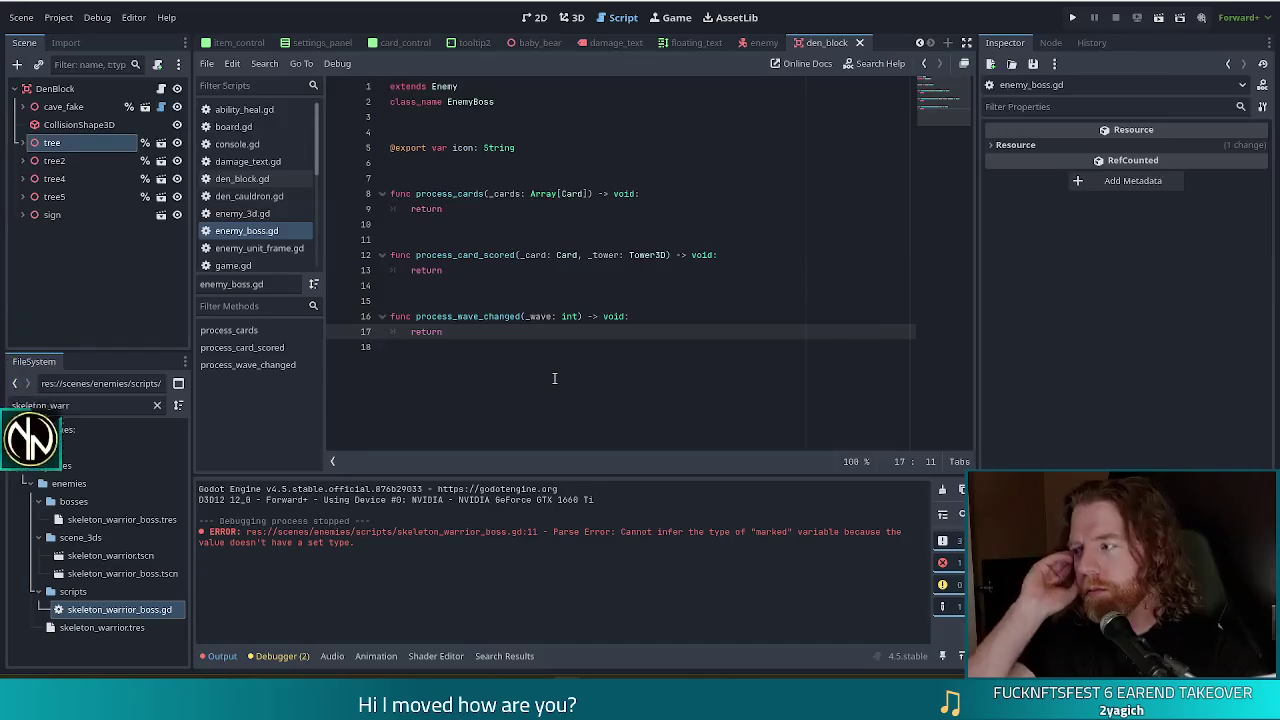
{"action": "key", "text": "Return"}
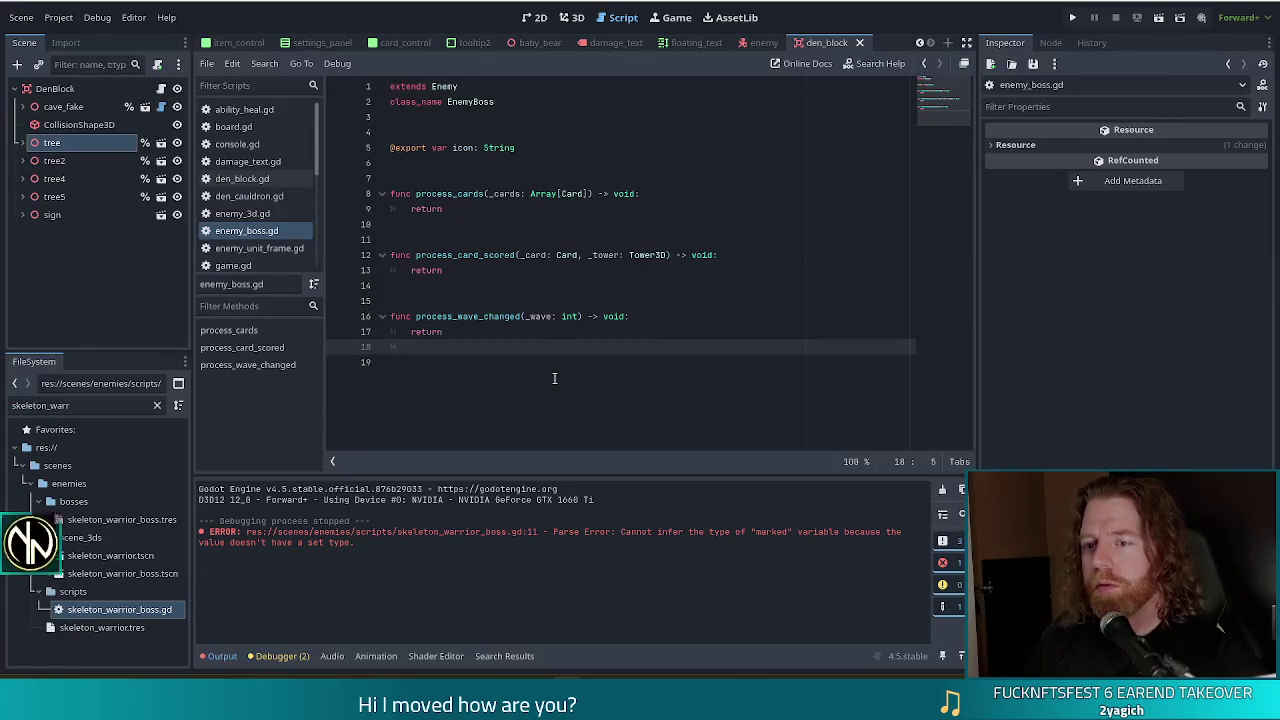
{"action": "key", "text": "Return"}
{"action": "key", "text": "Return"}
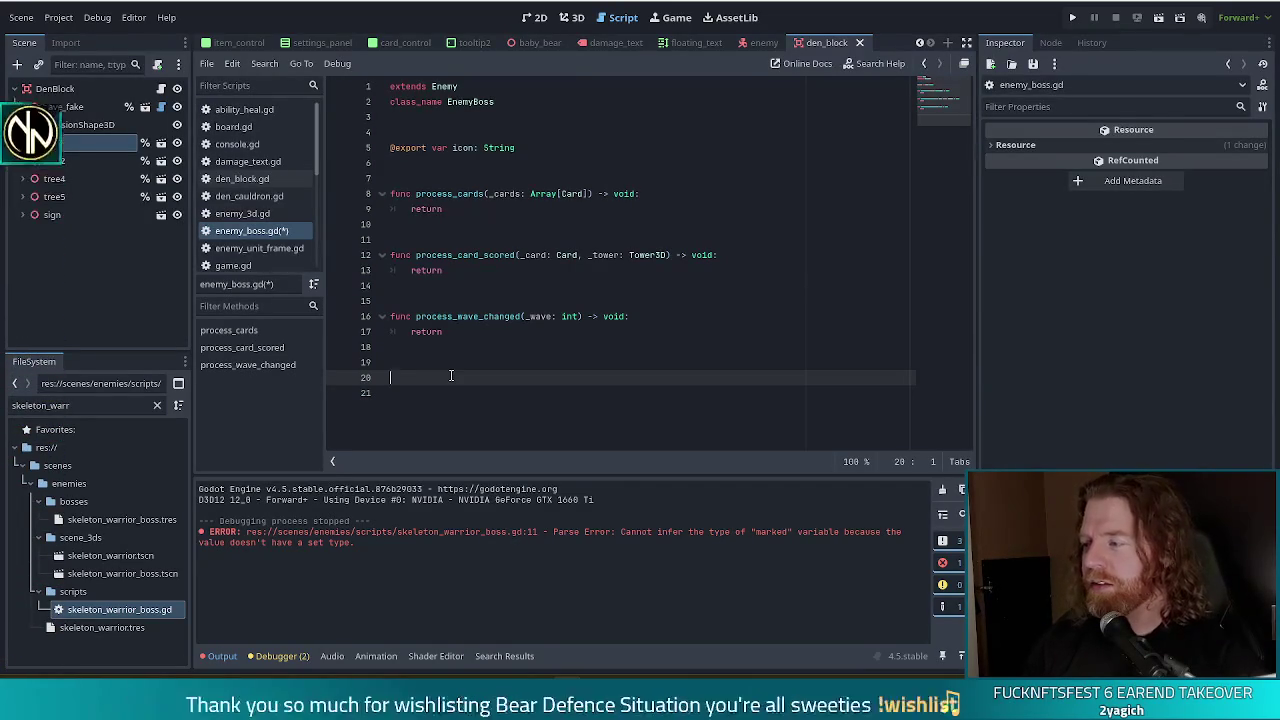
{"action": "type", "text": "func "}
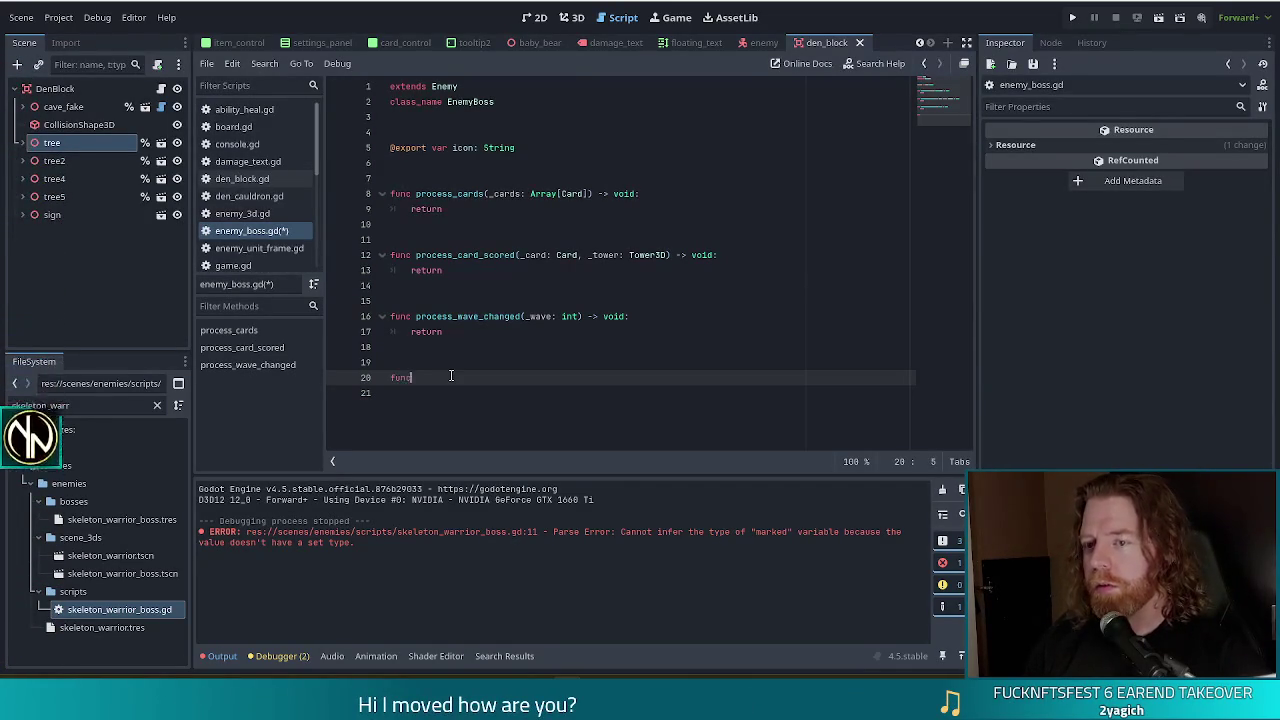
{"action": "type", "text": "process"}
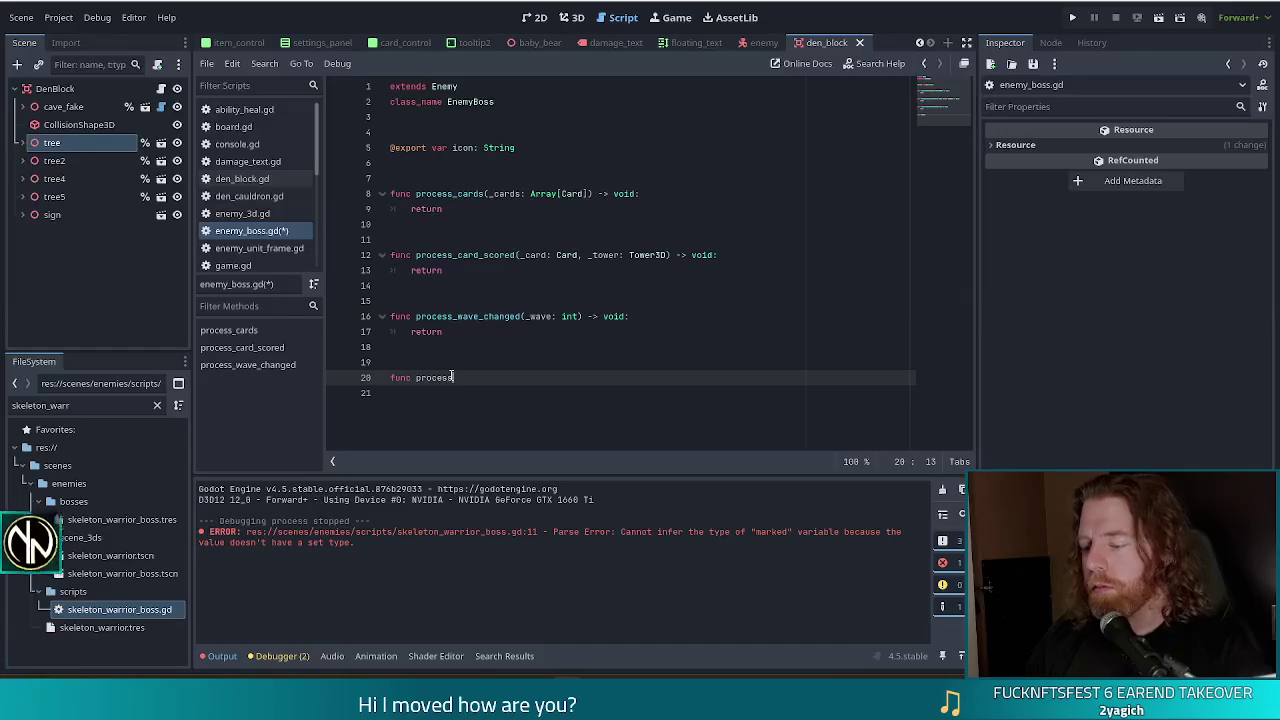
{"action": "type", "text": "_hand_played("}
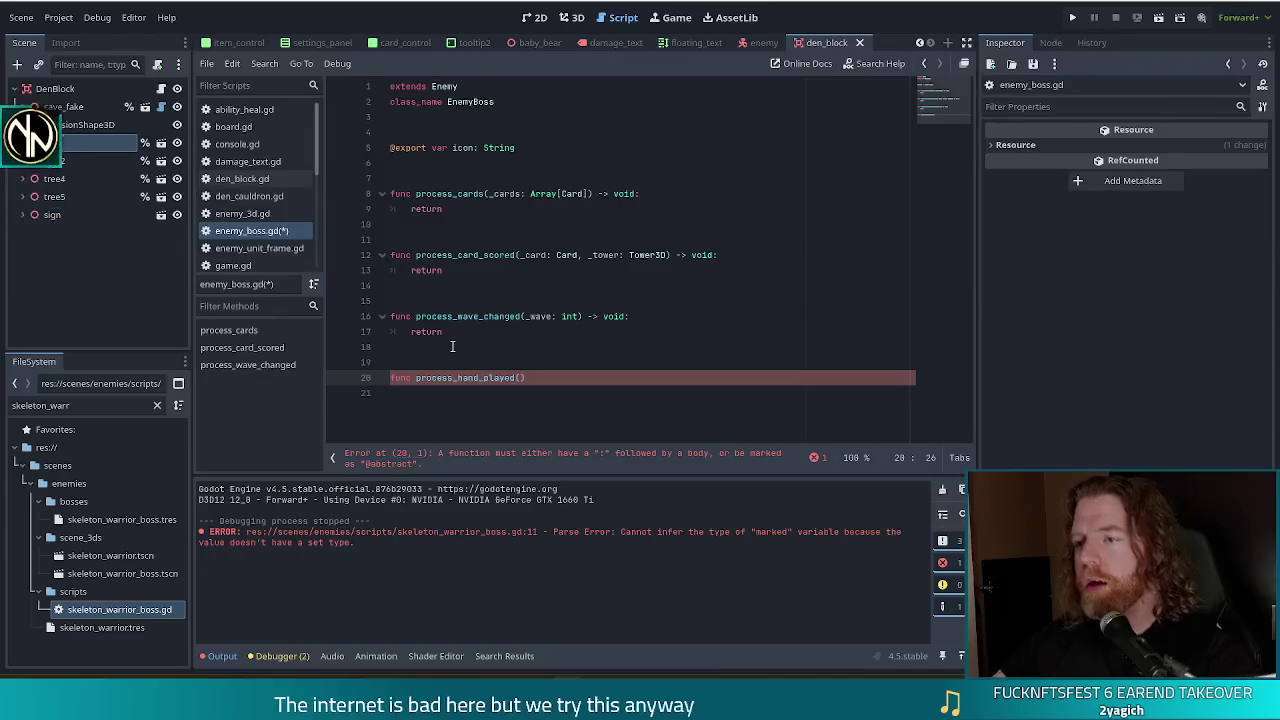
Step: Give process_hand_played the parameter '_cards: Array[Card]'
{"action": "type", "text": "_cards:"}
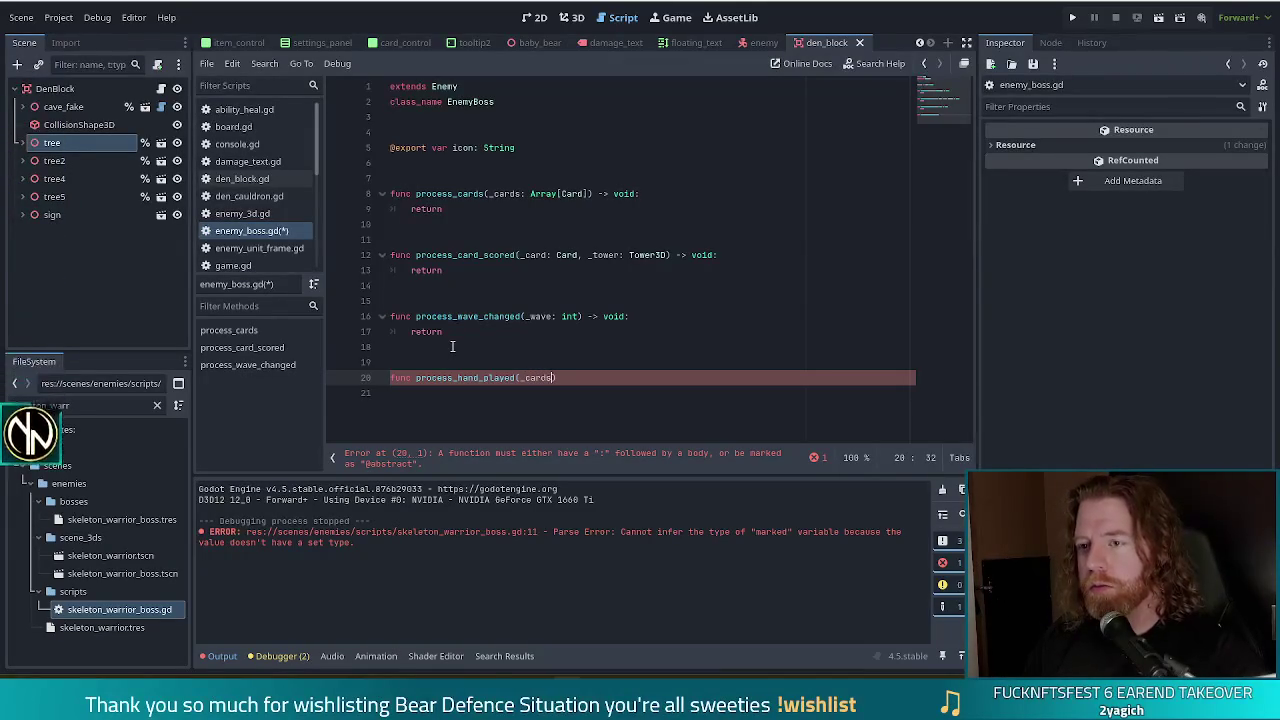
{"action": "type", "text": " Array"}
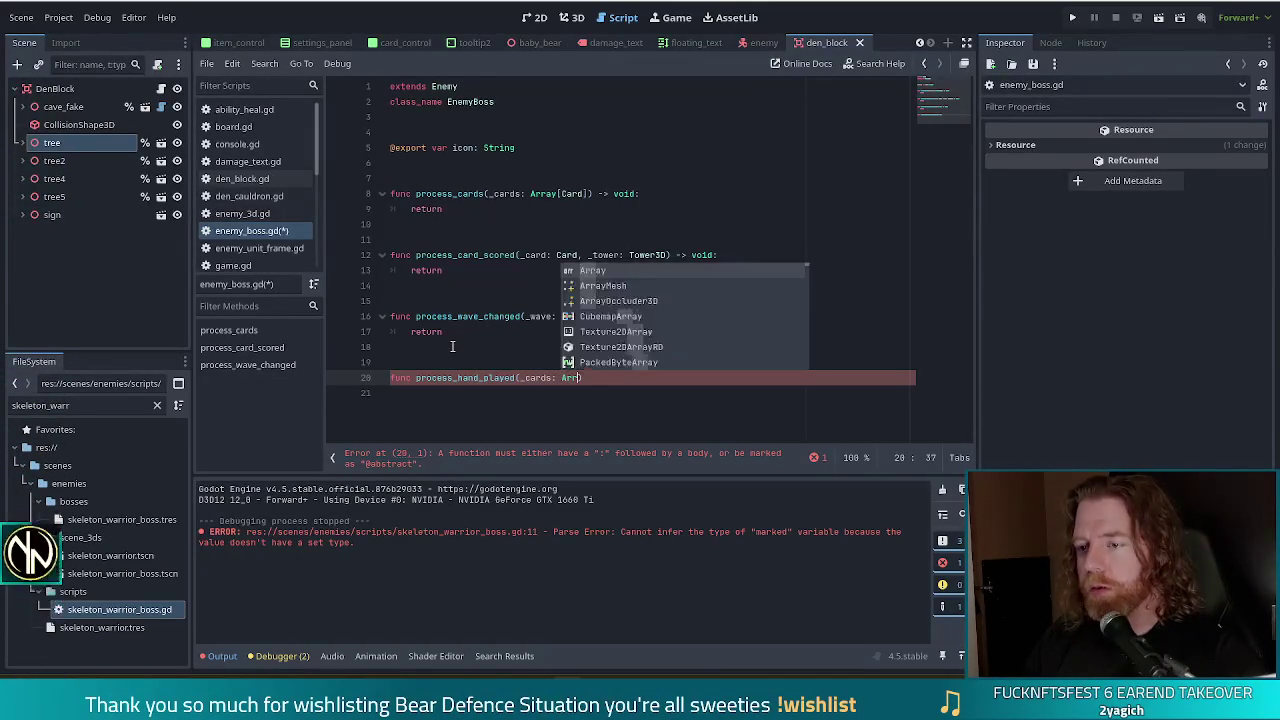
{"action": "type", "text": "[Card"}
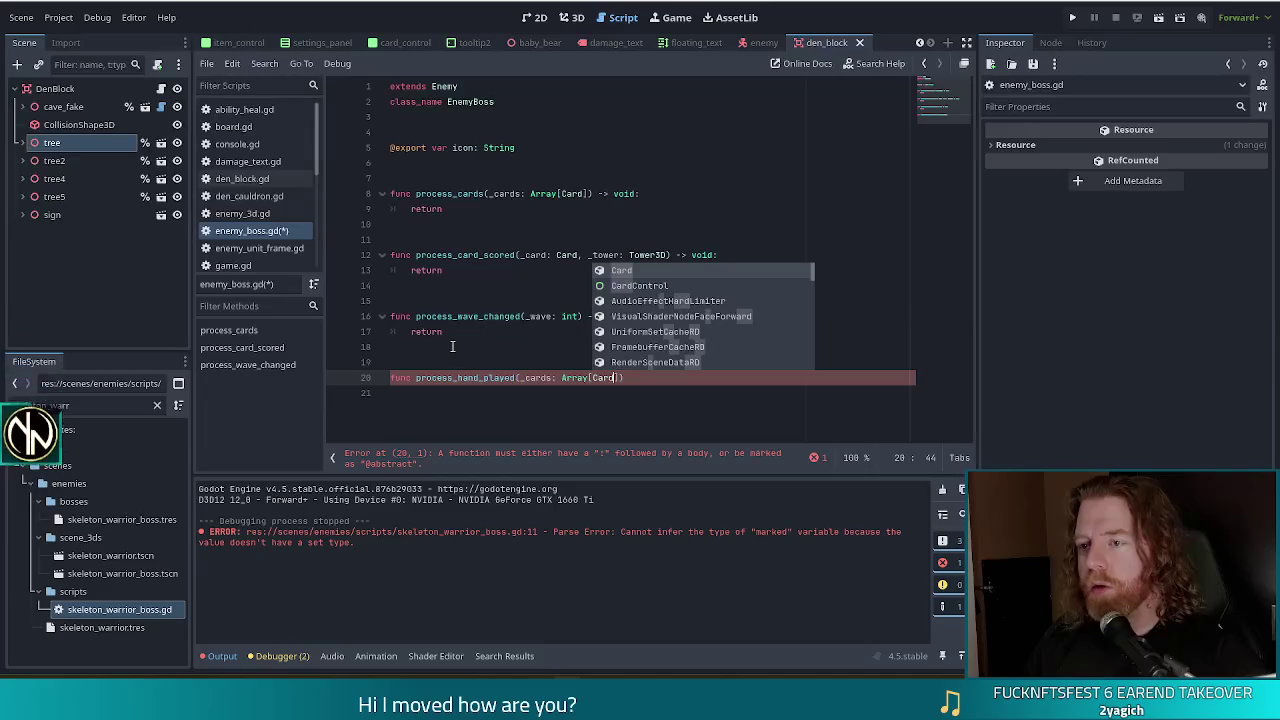
{"action": "type", "text": "]"}
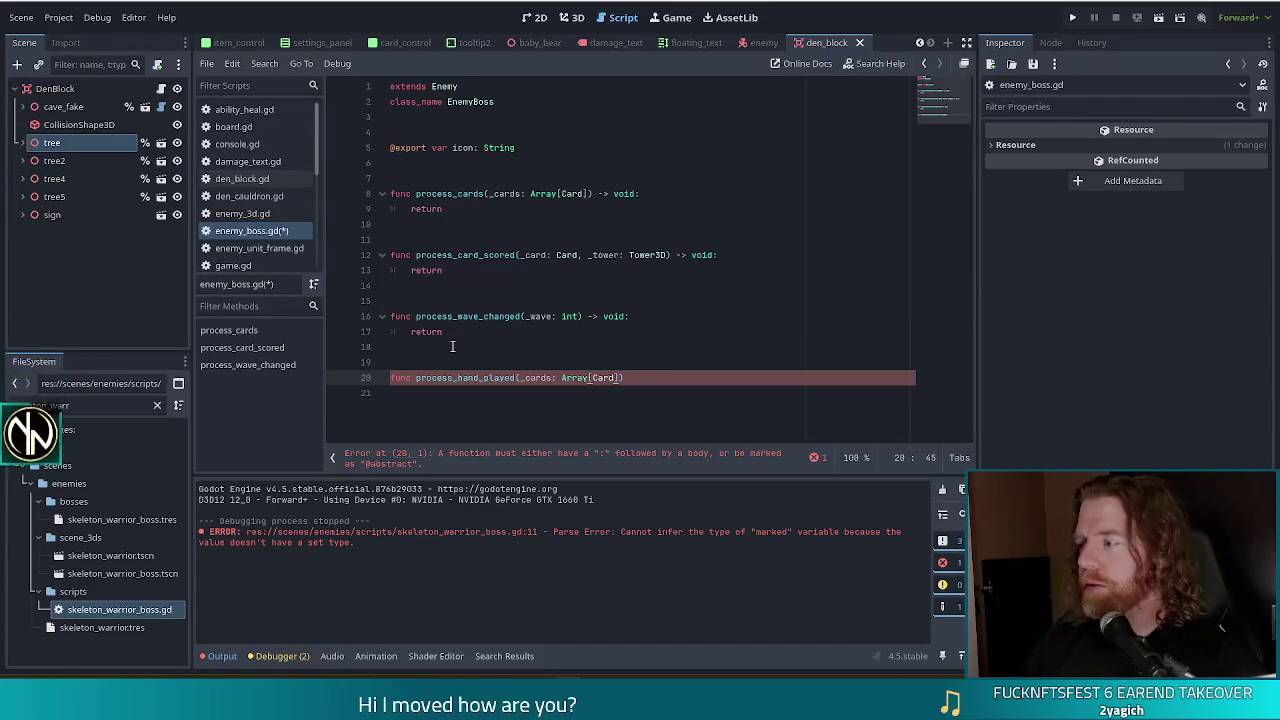
Step: Finish the declaration with '-> void:' and a 'return' body
{"action": "type", "text": ") -> void:"}
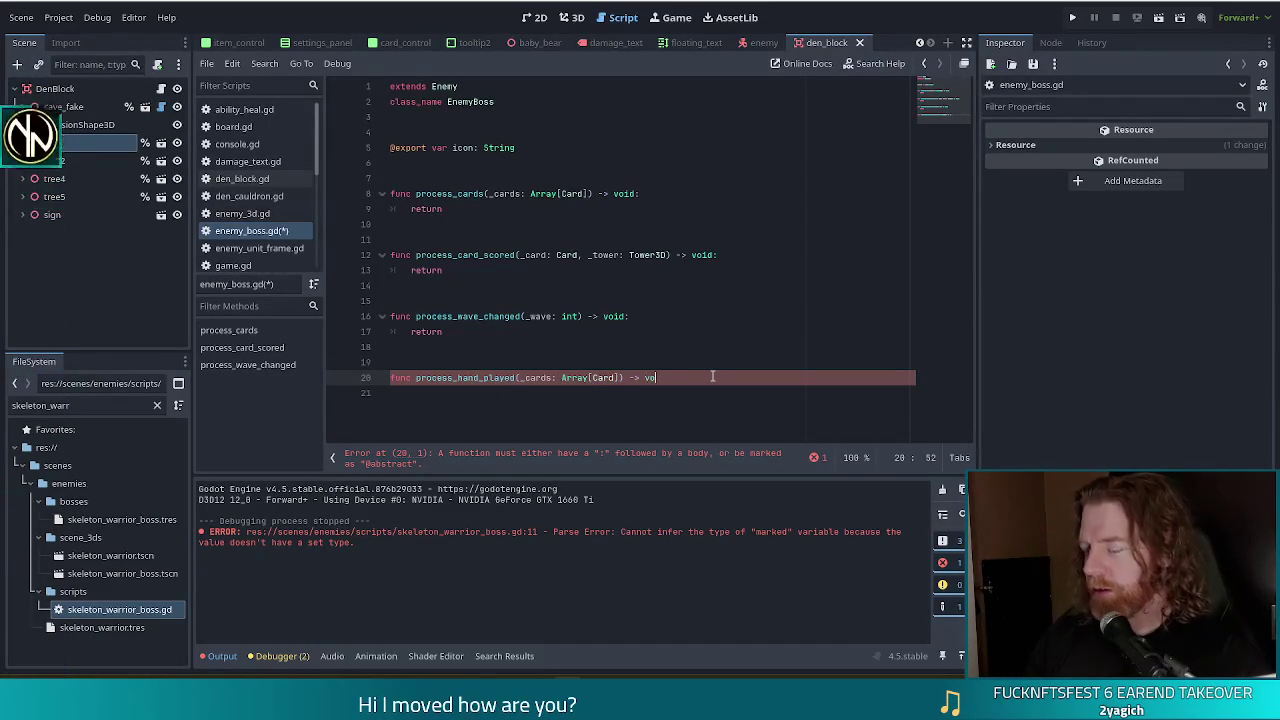
{"action": "key", "text": "Return"}
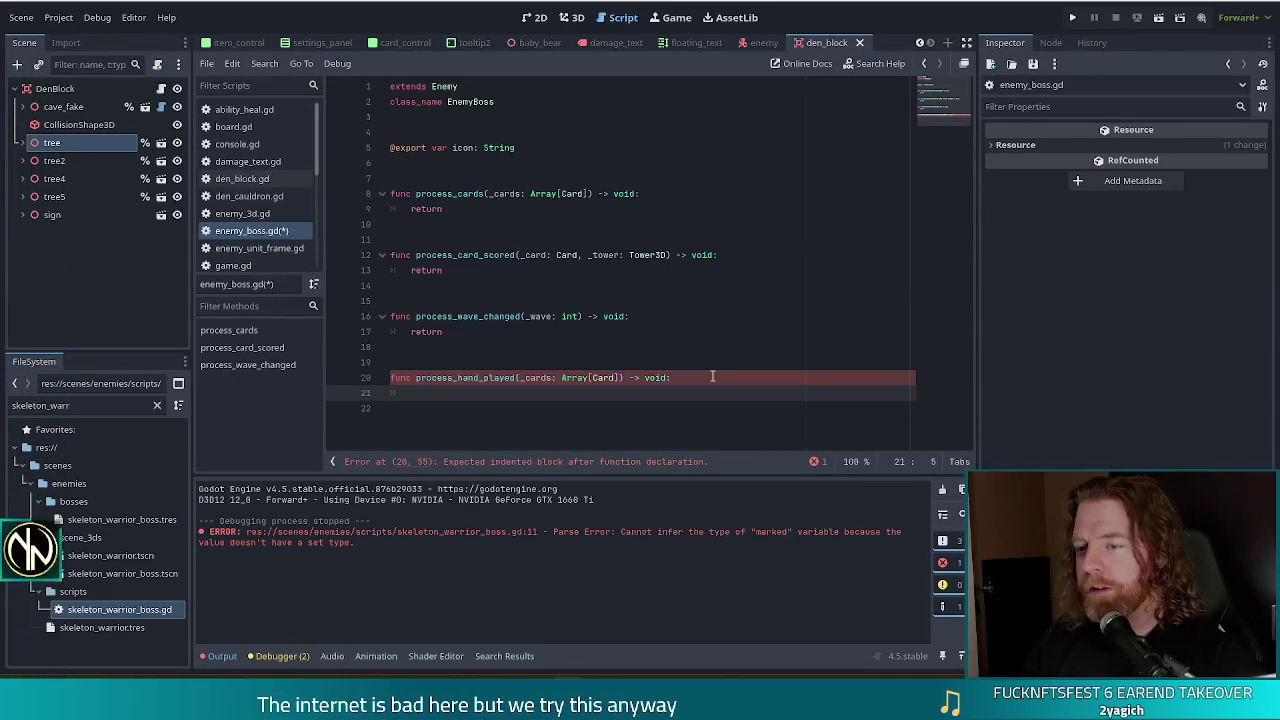
{"action": "type", "text": "return"}
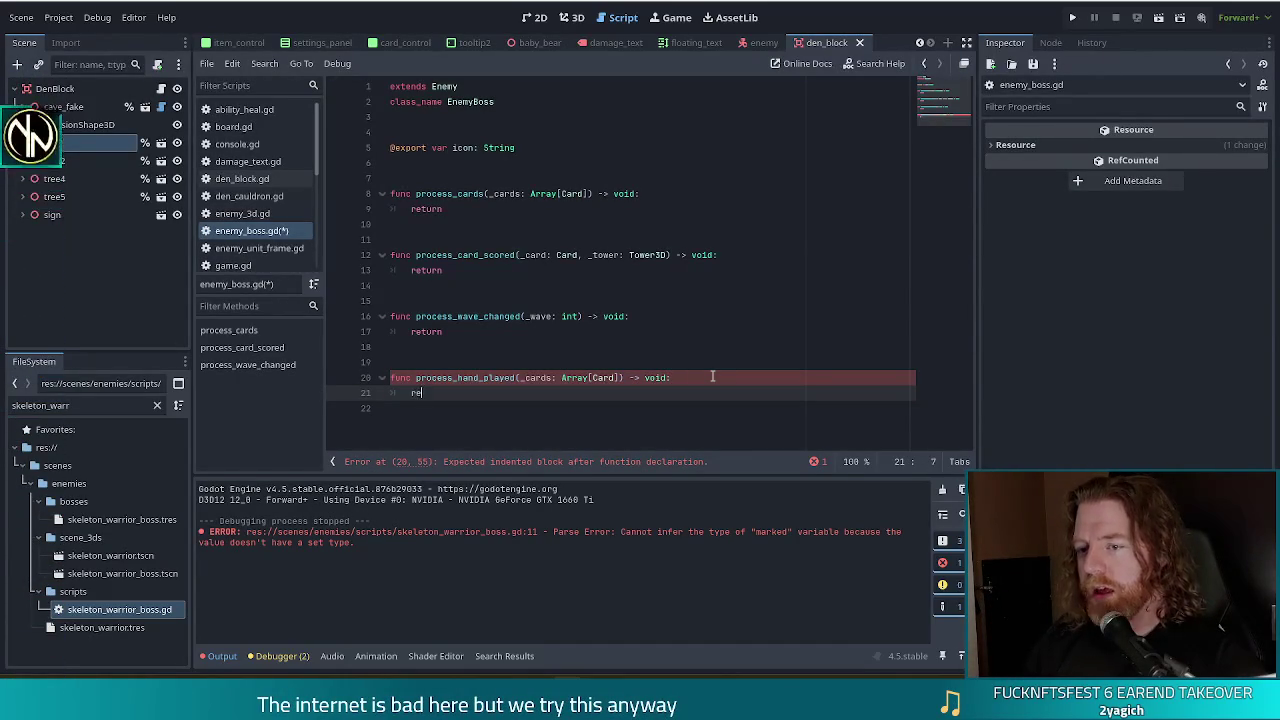
{"action": "key", "text": "Escape"}
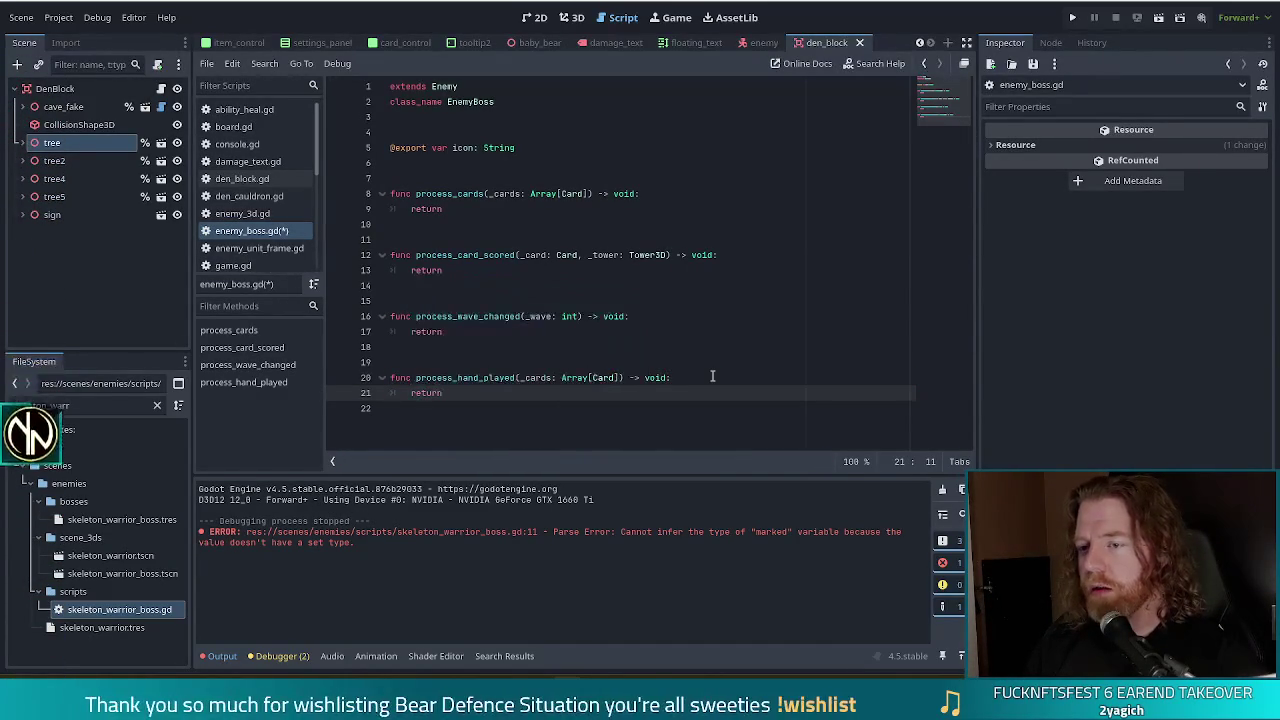
Step: Rename the function to process_hand_earend and save the script
{"action": "key", "text": "Up"}
{"action": "key", "text": "ctrl+Right"}
{"action": "key", "text": "ctrl+Right"}
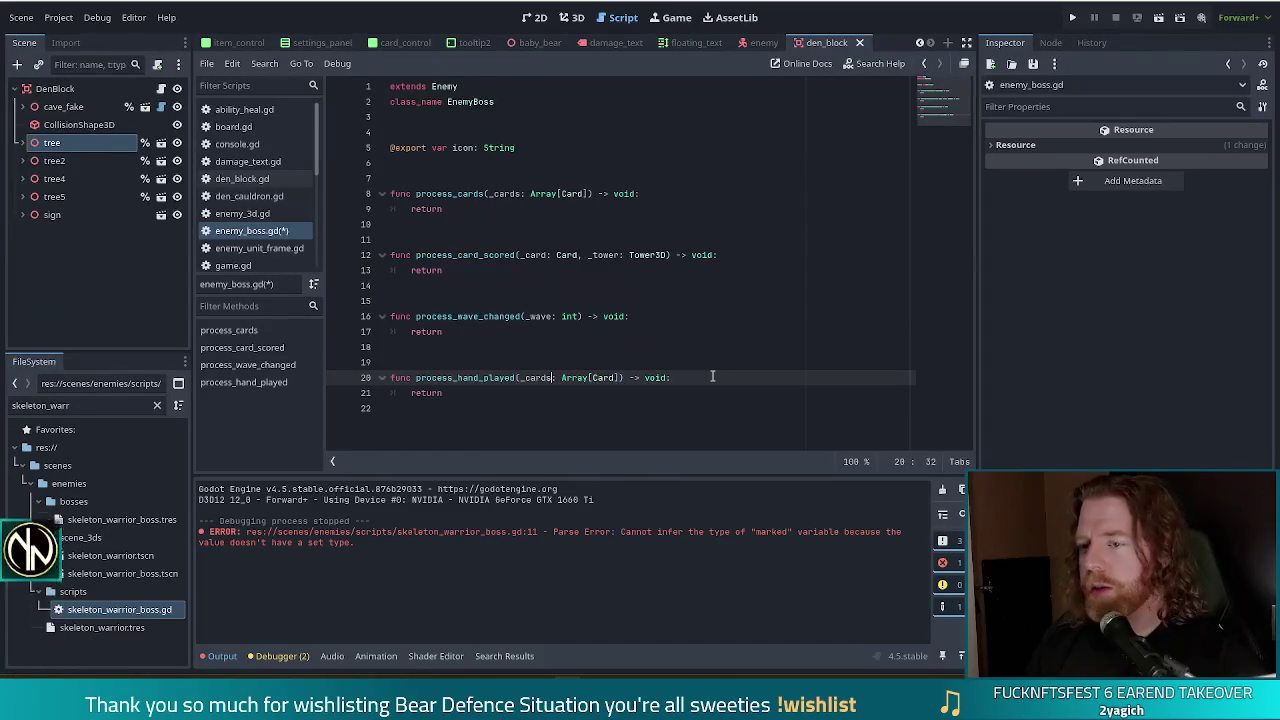
{"action": "key", "text": "Left"}
{"action": "key", "text": "Left"}
{"action": "key", "text": "Left"}
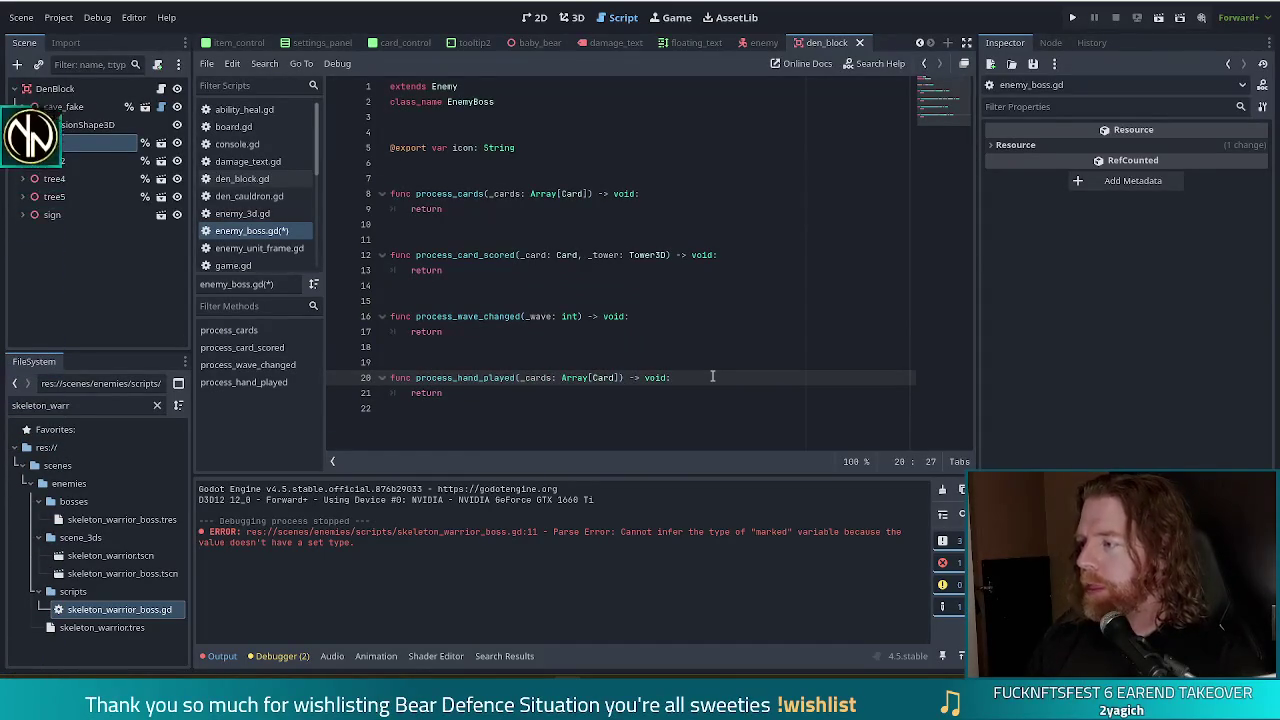
{"action": "key", "text": "BackSpace"}
{"action": "key", "text": "BackSpace"}
{"action": "key", "text": "BackSpace"}
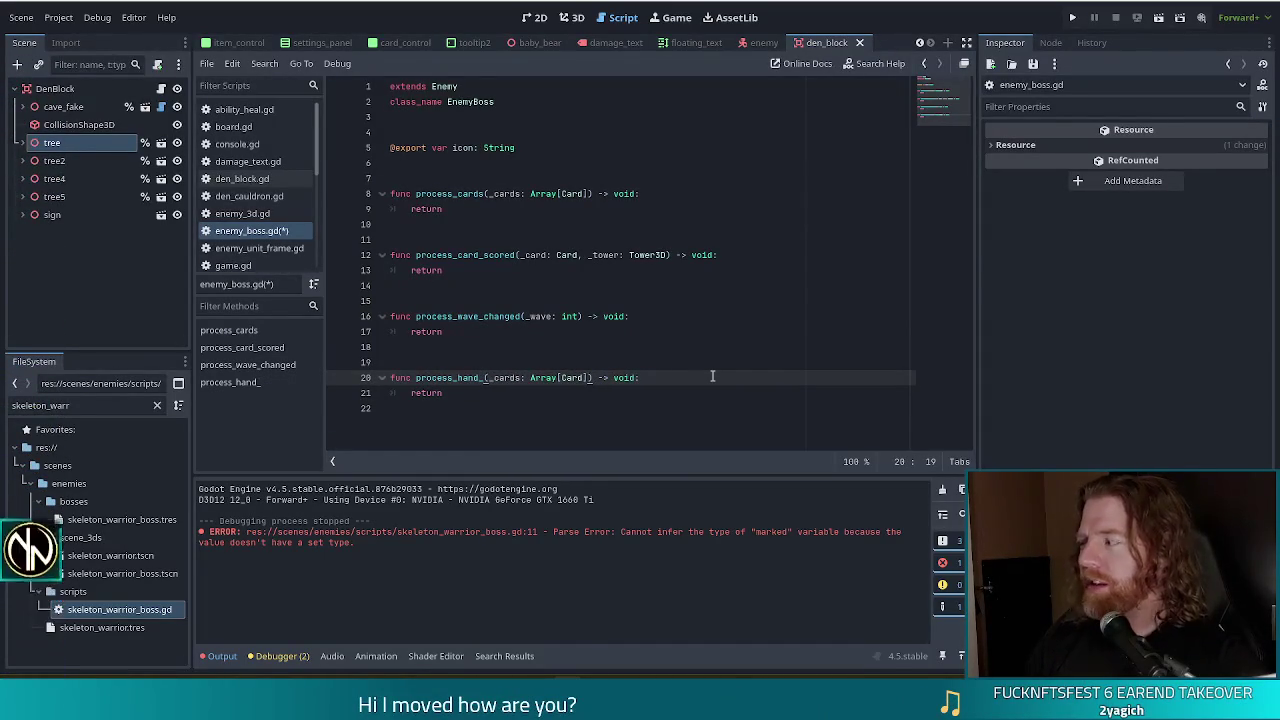
{"action": "type", "text": "earend"}
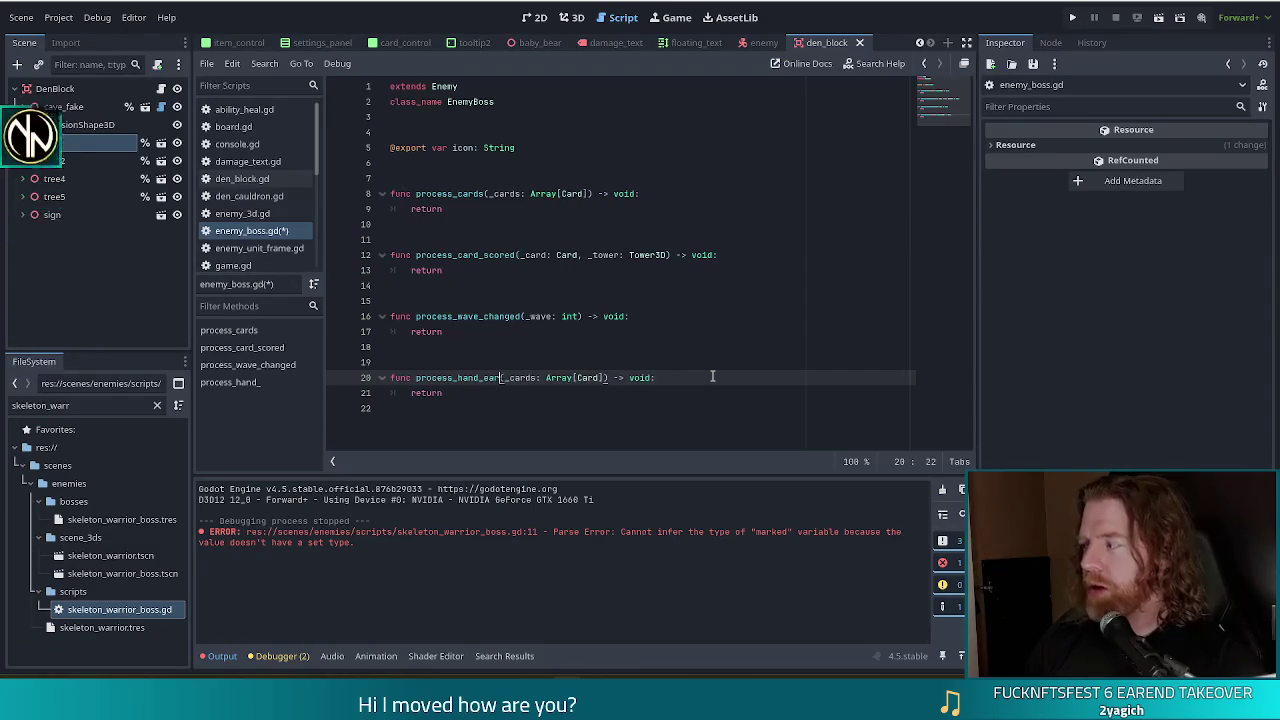
{"action": "key", "text": "ctrl+s"}
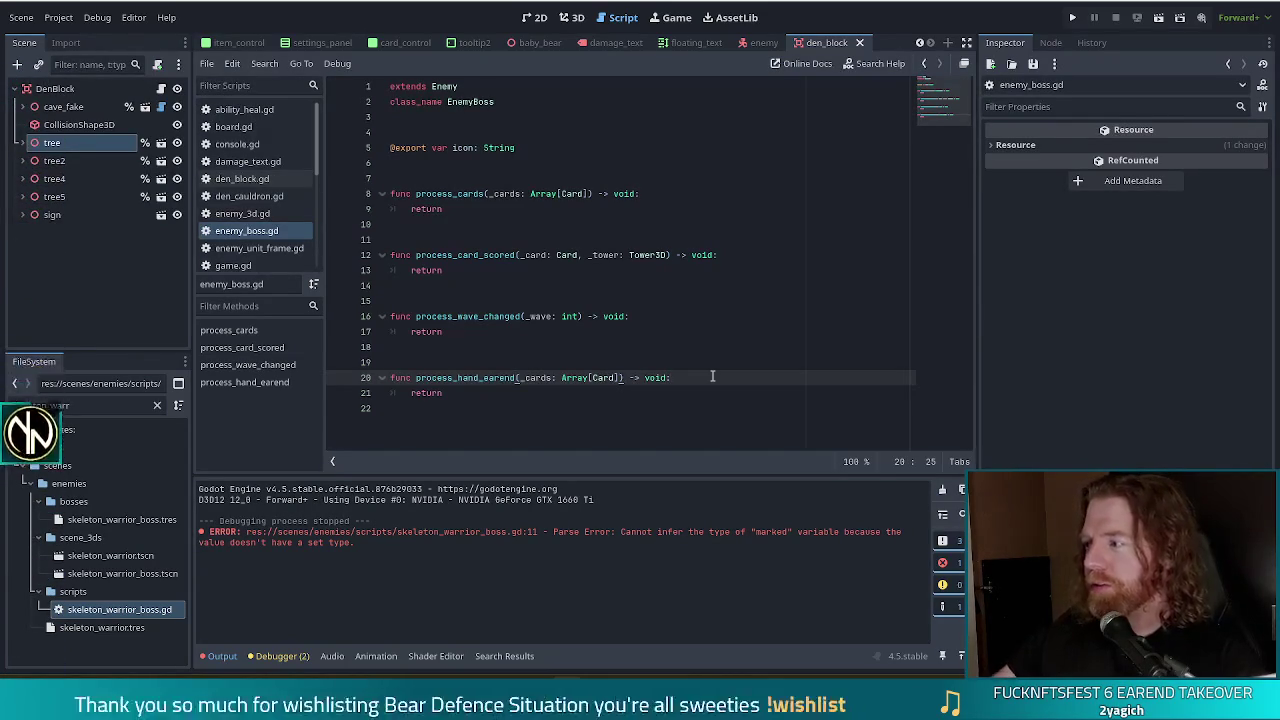
Step: Replace the earend suffix in the function name to make it process_hand_scored
{"action": "left_click", "coordinate": [560, 398]}
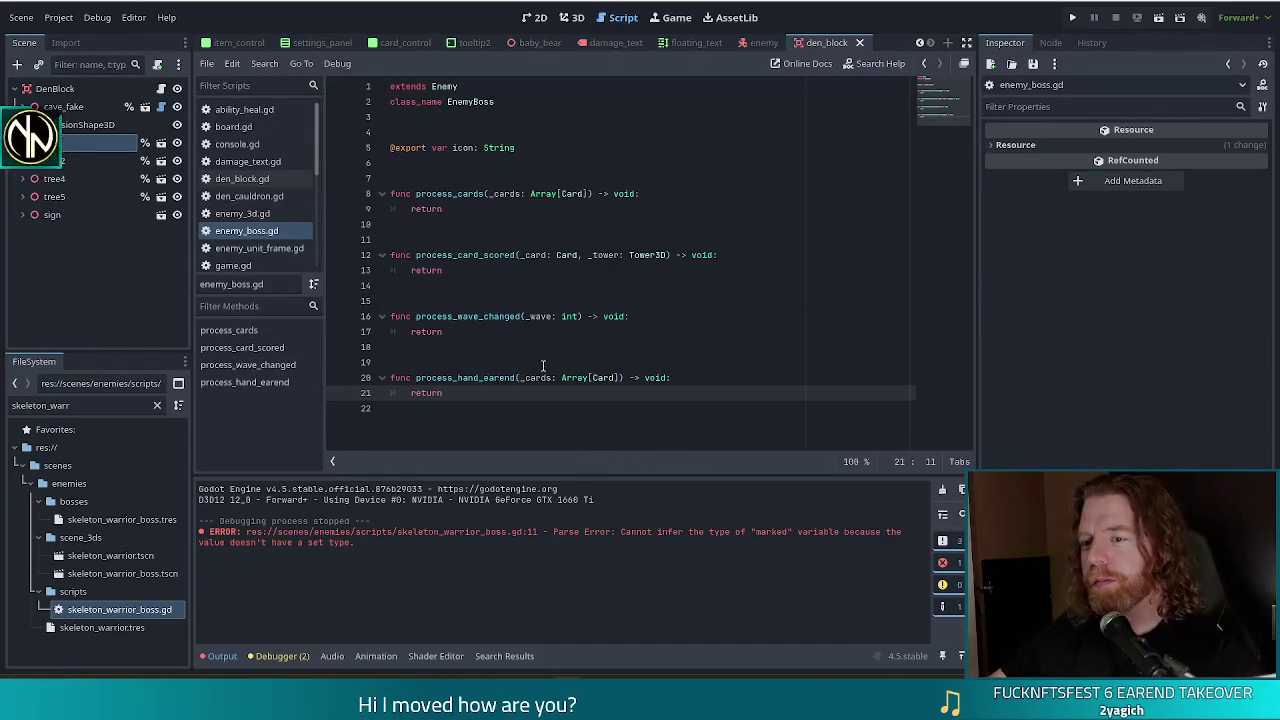
{"action": "left_click", "coordinate": [510, 379]}
{"action": "key", "text": "Delete"}
{"action": "key", "text": "Delete"}
{"action": "key", "text": "Delete"}
{"action": "key", "text": "BackSpace"}
{"action": "key", "text": "BackSpace"}
{"action": "key", "text": "BackSpace"}
{"action": "type", "text": "o"}
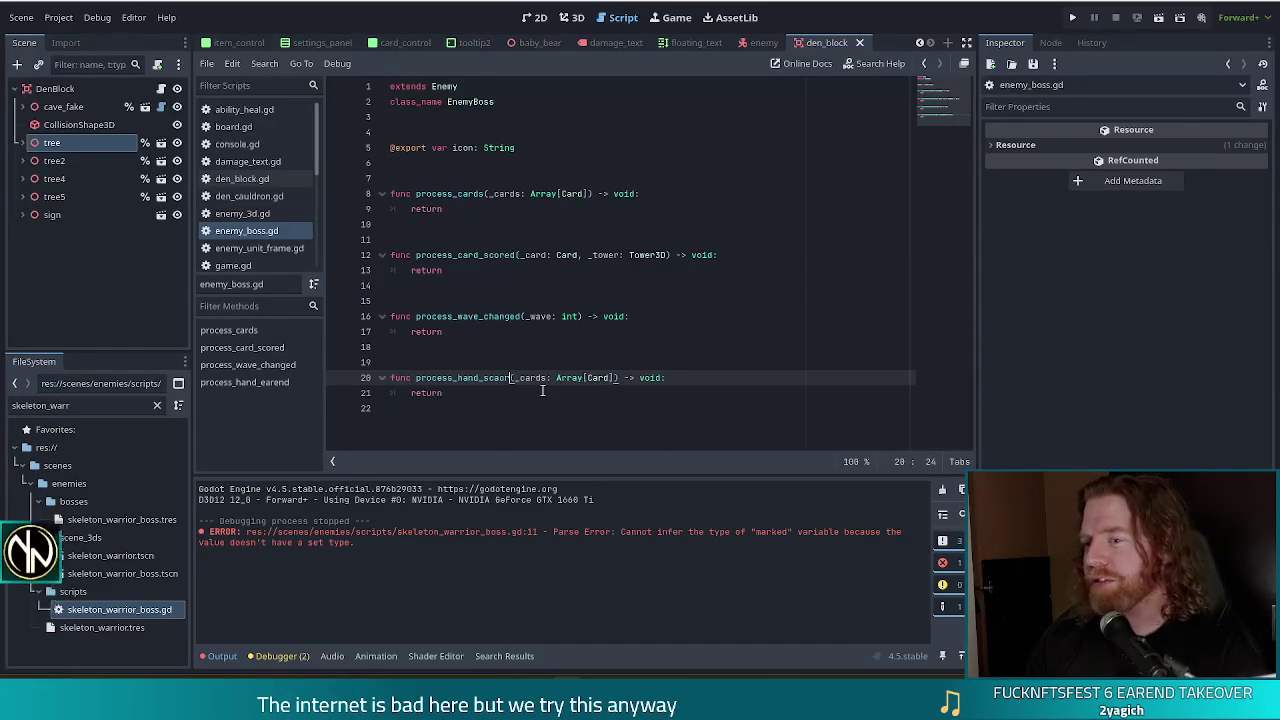
{"action": "type", "text": "red"}
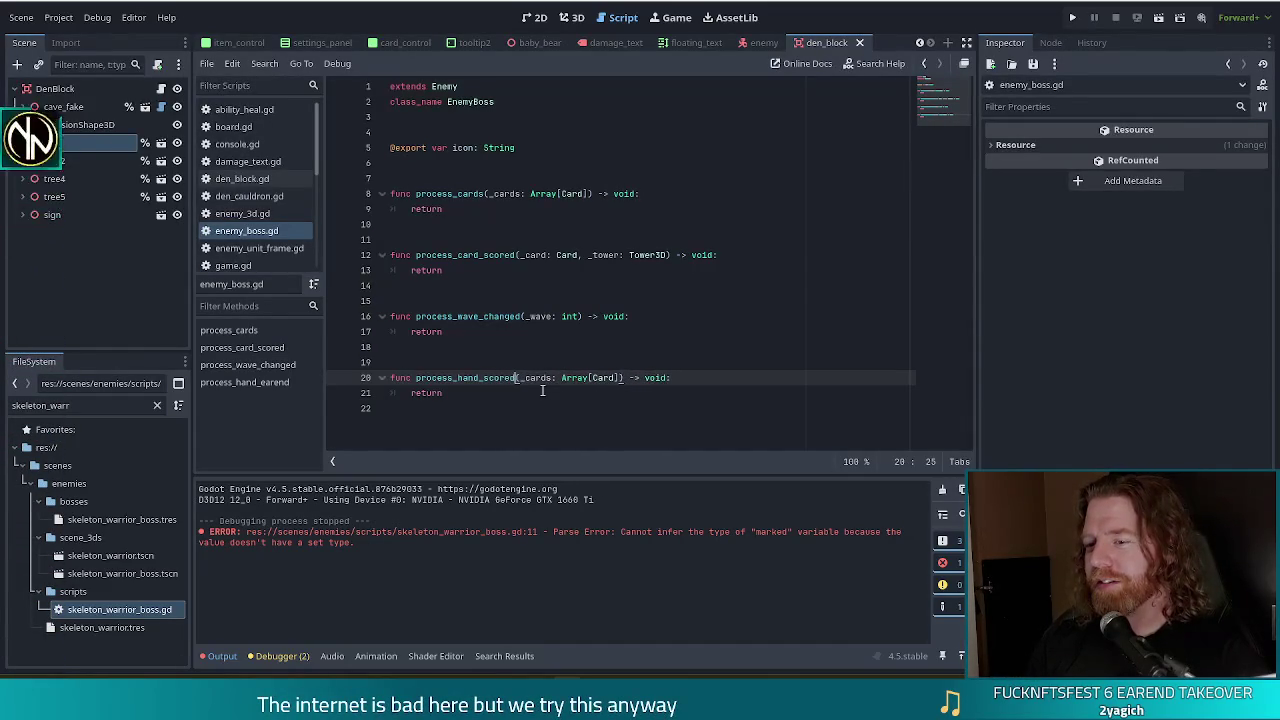
{"action": "key", "text": "Escape"}
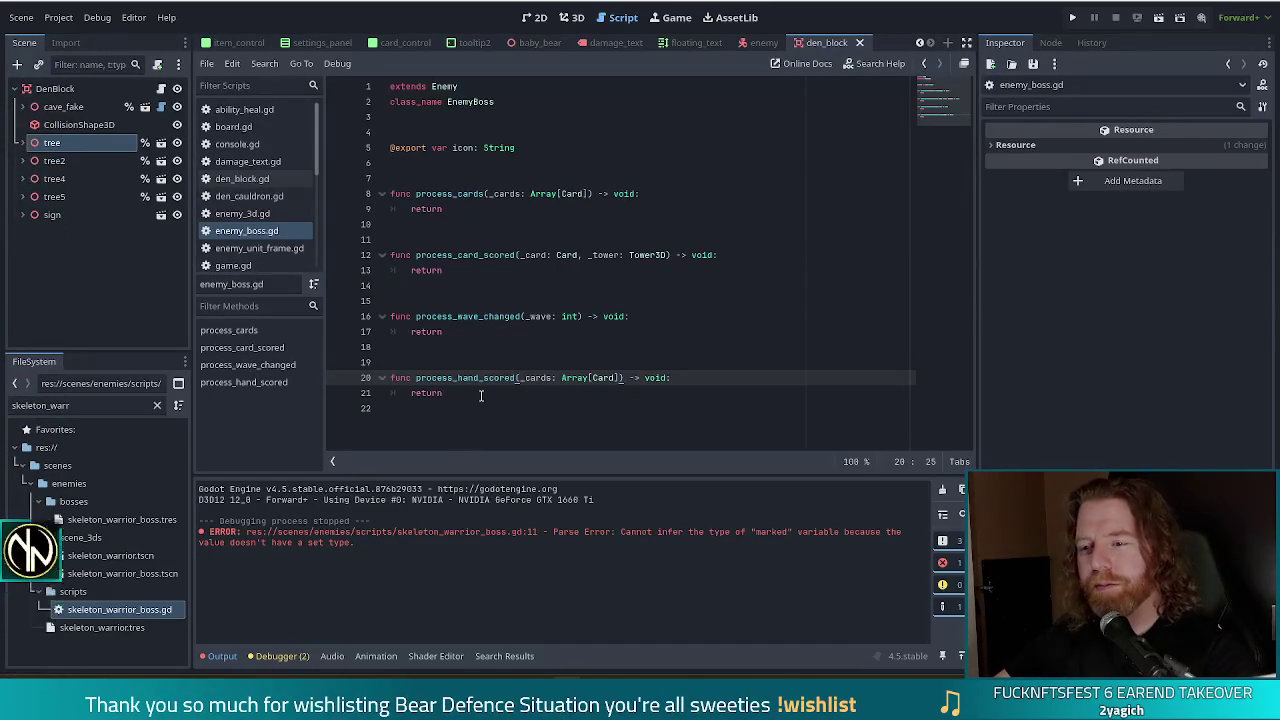
{"action": "left_click", "coordinate": [481, 395]}
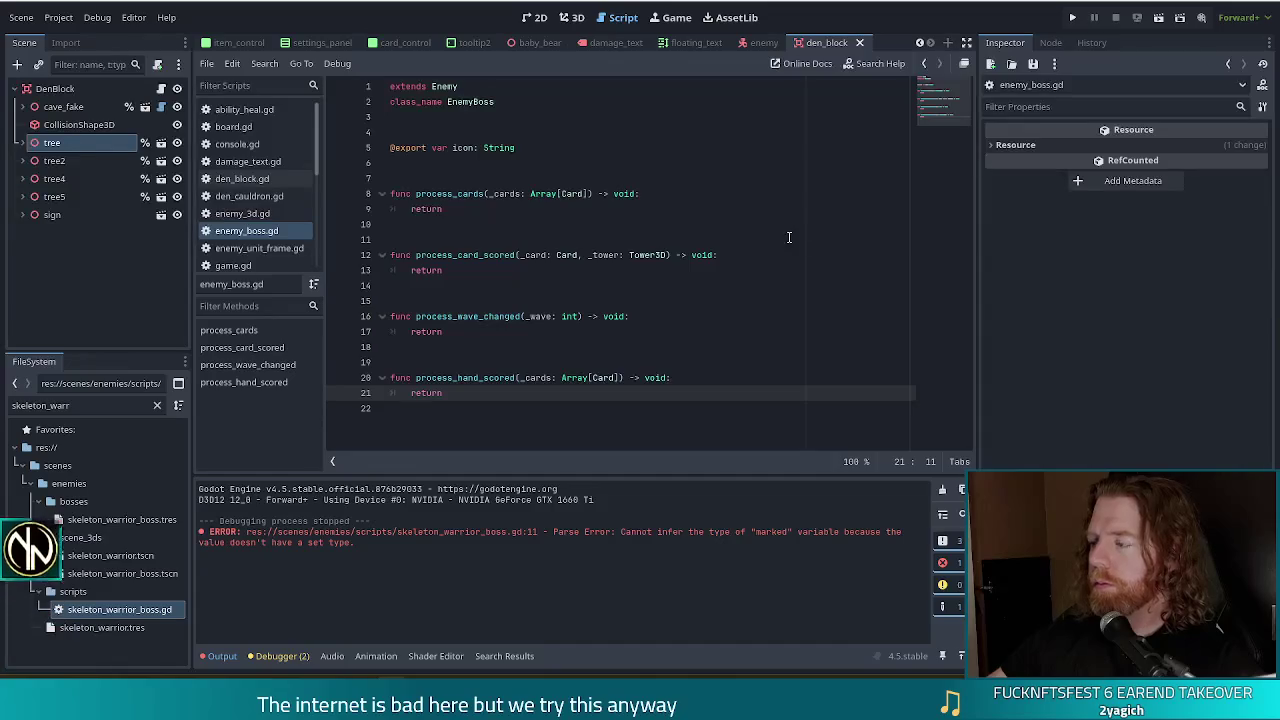
{"action": "key", "text": "alt+Tab"}
{"action": "double_click", "coordinate": [958, 27]}
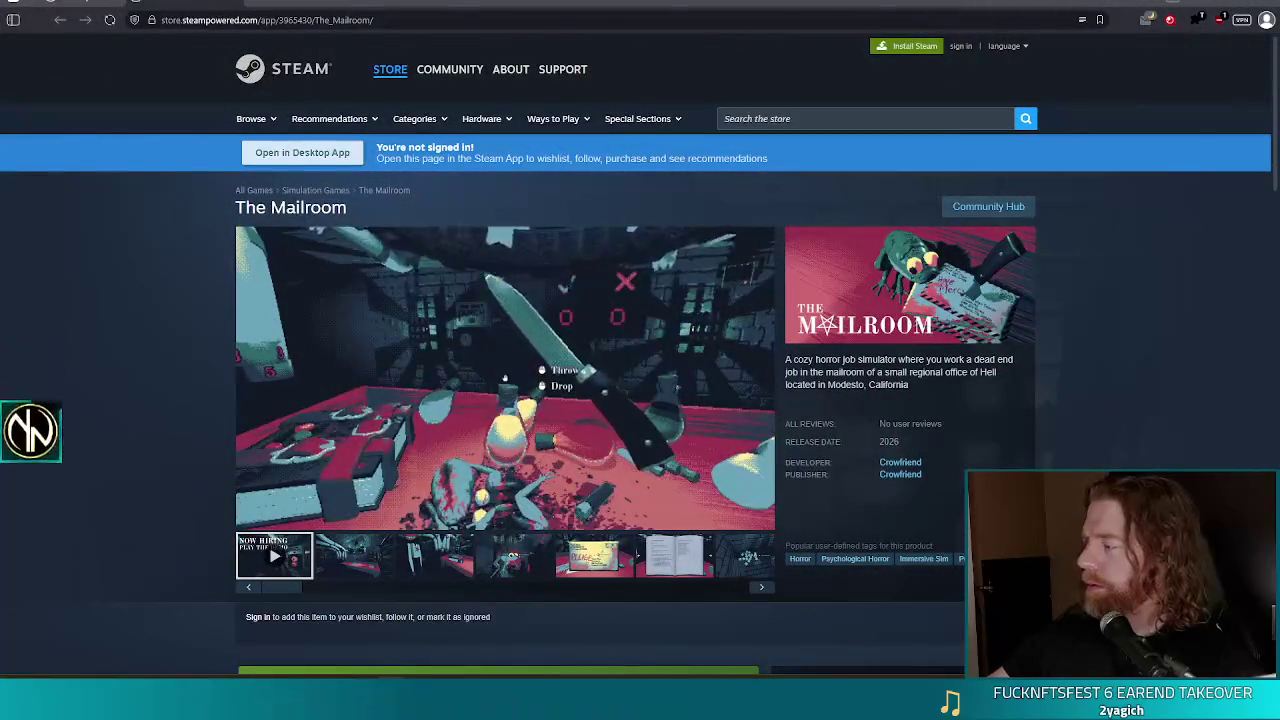
Step: Watch The Mailroom trailer full screen, then return to the Godot editor
{"action": "left_click", "coordinate": [759, 517]}
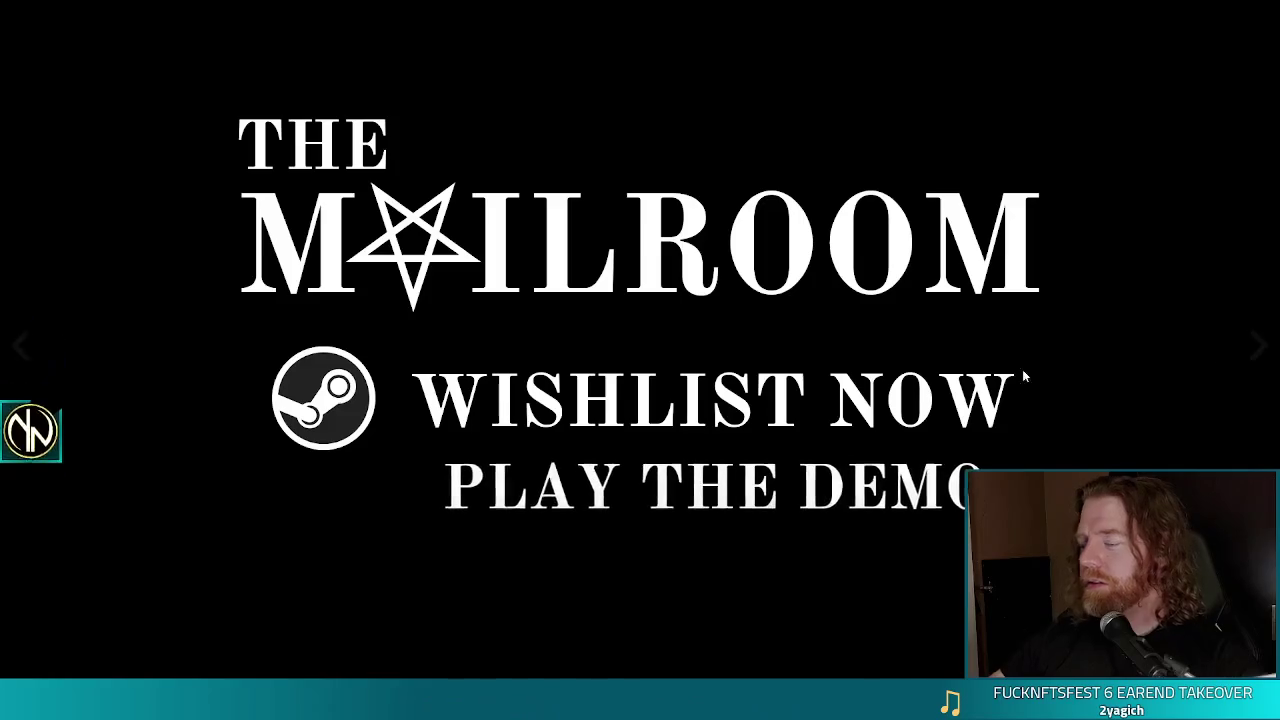
{"action": "mouse_move", "coordinate": [1099, 456]}
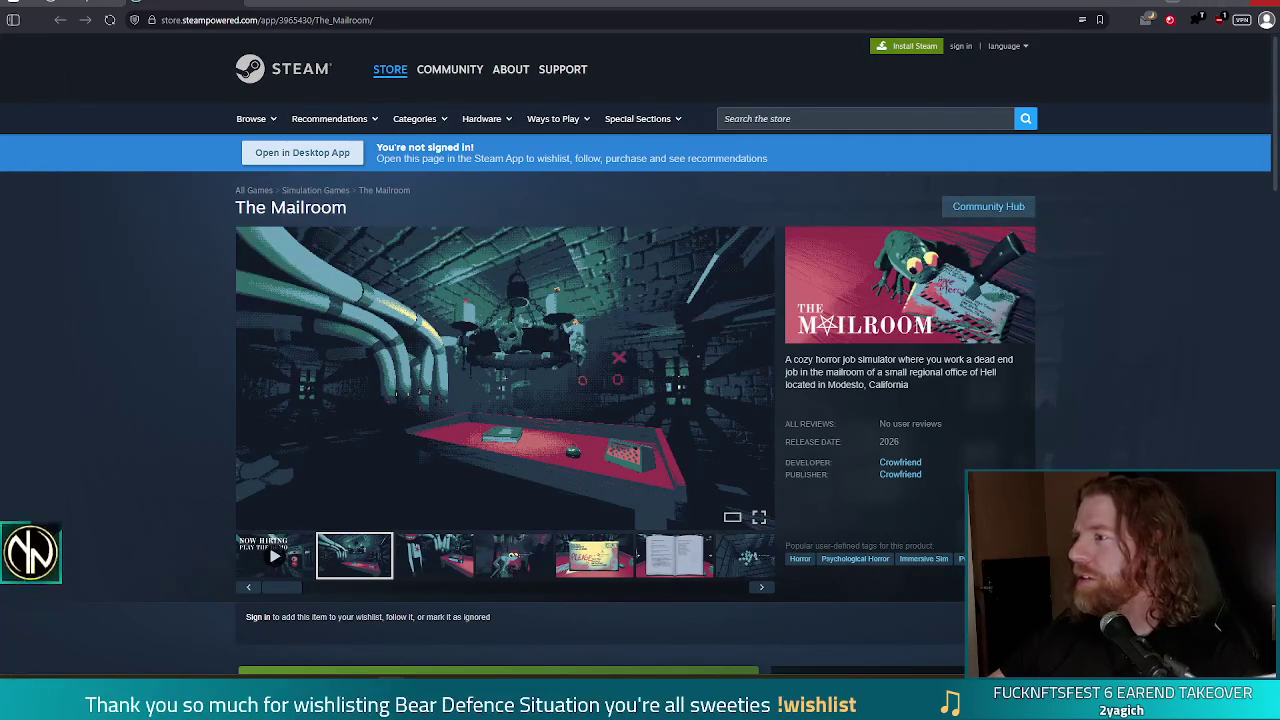
{"action": "key", "text": "alt+Tab"}
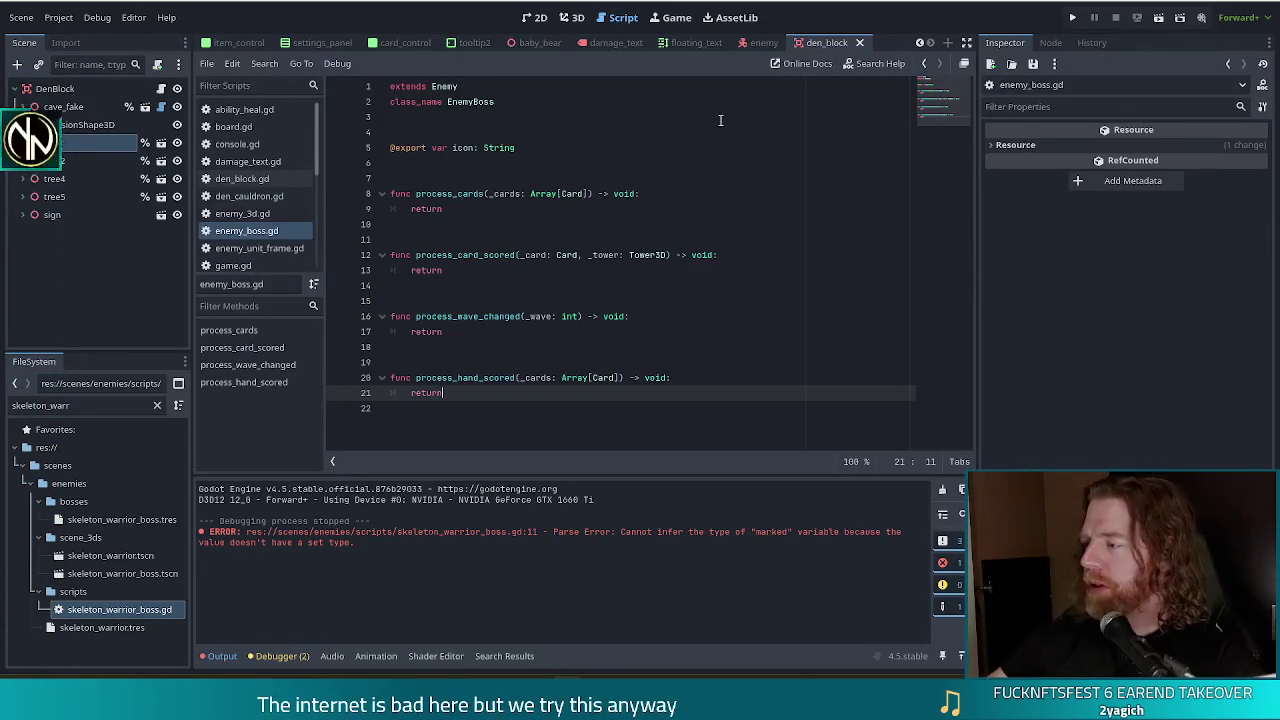
{"action": "left_click", "coordinate": [566, 331]}
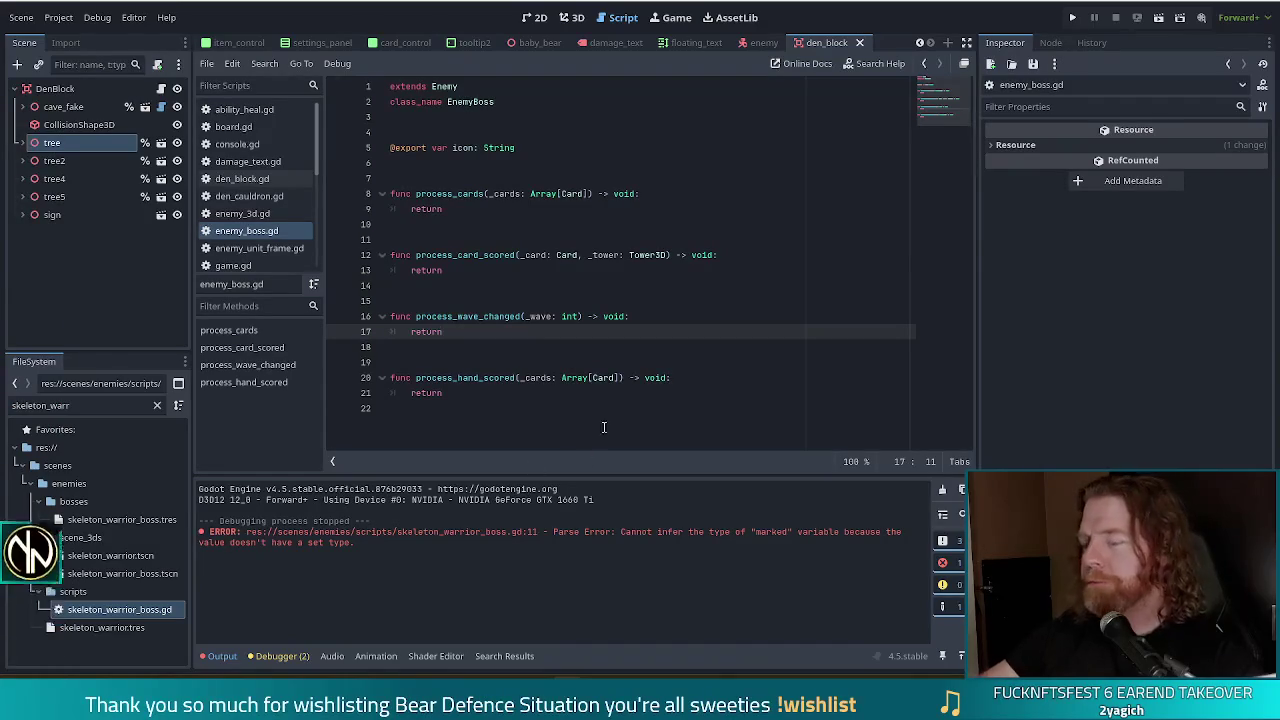
{"action": "left_click", "coordinate": [489, 396]}
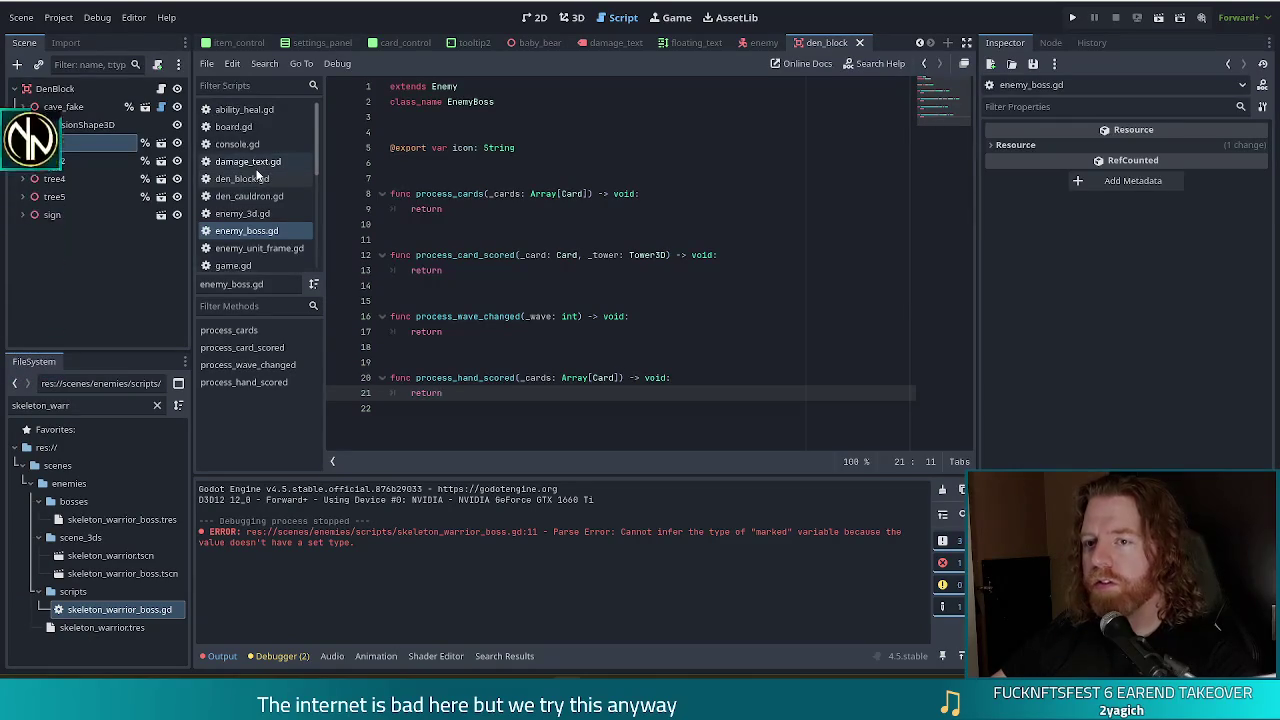
{"action": "scroll", "coordinate": [245, 185], "scroll_direction": "down", "scroll_amount": 1}
Step: In game.gd's _score_card, select the wave_boss_type.process_card_scored(card, tower) call after the storming block
{"action": "left_click", "coordinate": [245, 244]}
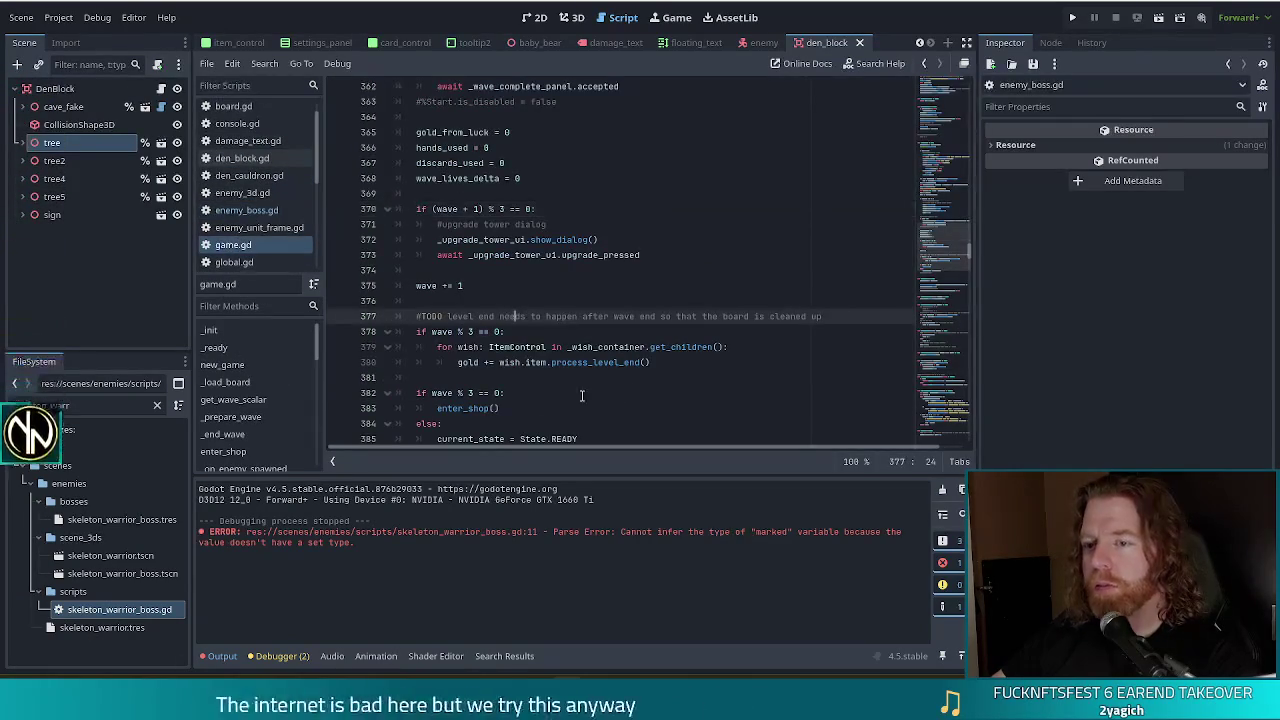
{"action": "scroll", "coordinate": [559, 307], "scroll_direction": "down", "scroll_amount": 5}
{"action": "scroll", "coordinate": [257, 390], "scroll_direction": "down", "scroll_amount": 1}
{"action": "scroll", "coordinate": [258, 397], "scroll_direction": "down", "scroll_amount": 10}
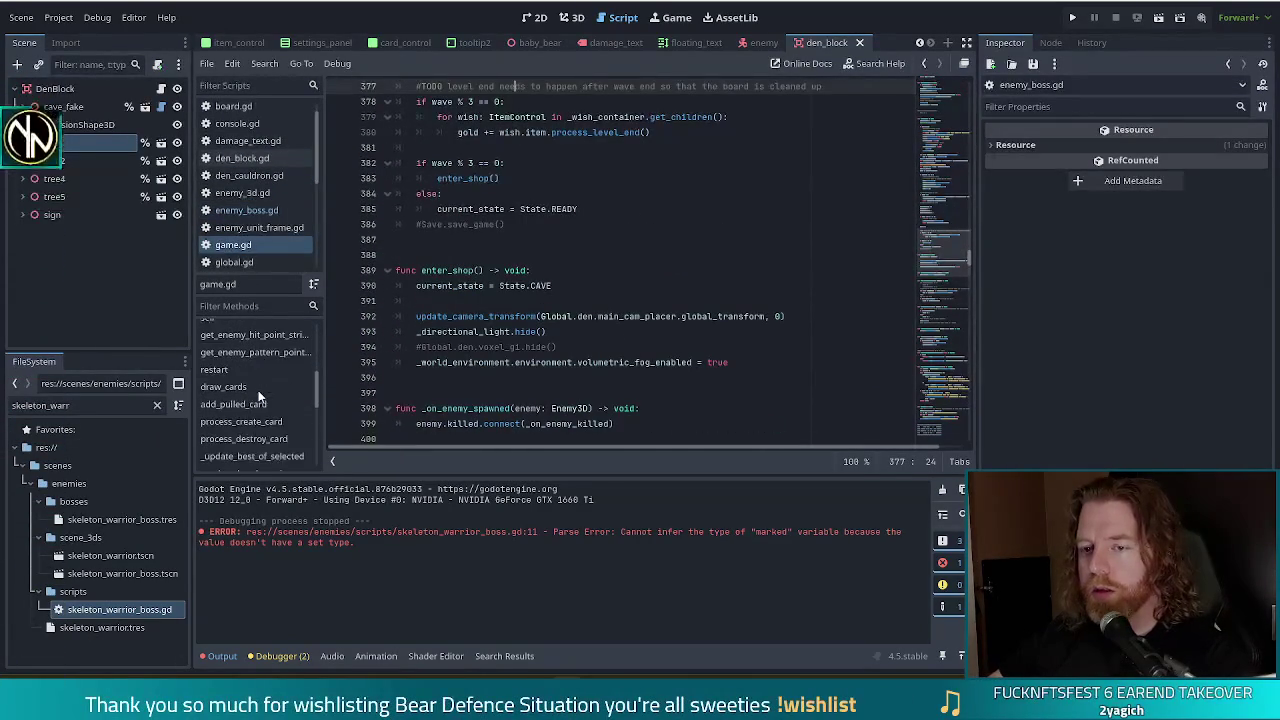
{"action": "scroll", "coordinate": [258, 397], "scroll_direction": "down", "scroll_amount": 3}
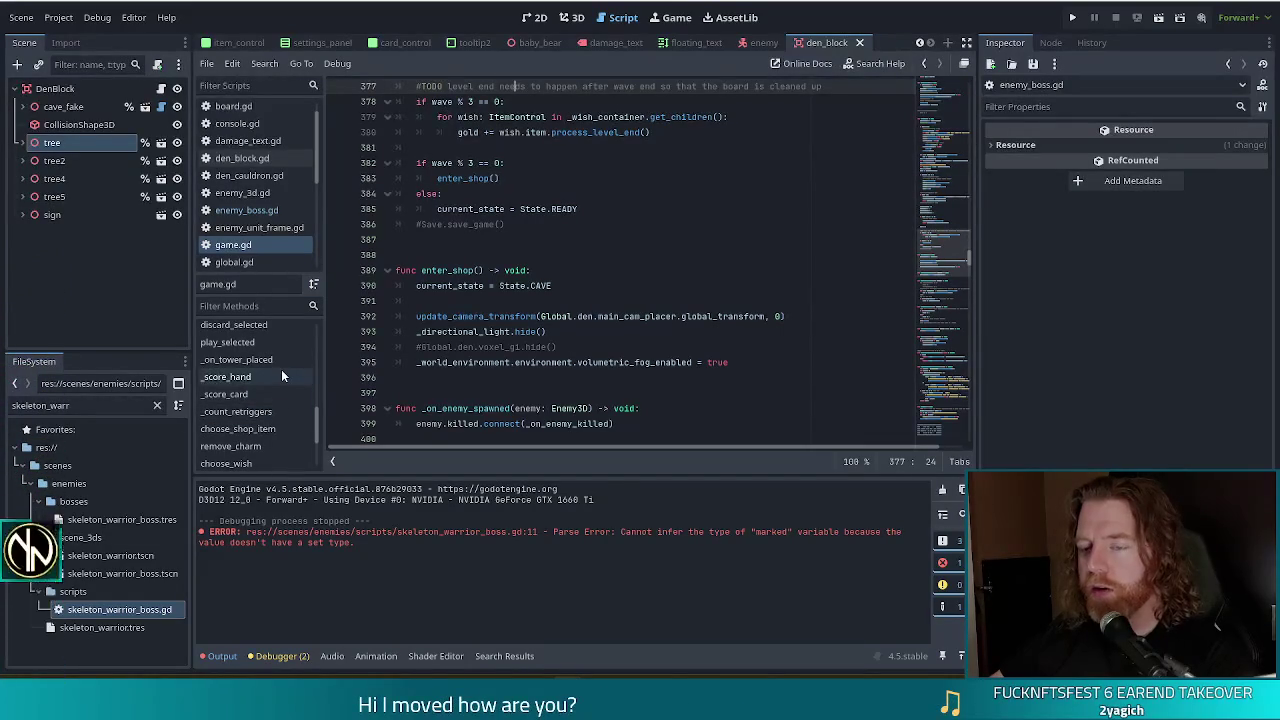
{"action": "left_click", "coordinate": [257, 376]}
{"action": "left_click", "coordinate": [225, 394]}
{"action": "left_click", "coordinate": [606, 349]}
{"action": "scroll", "coordinate": [601, 331], "scroll_direction": "down", "scroll_amount": 5}
{"action": "scroll", "coordinate": [601, 331], "scroll_direction": "down", "scroll_amount": 10}
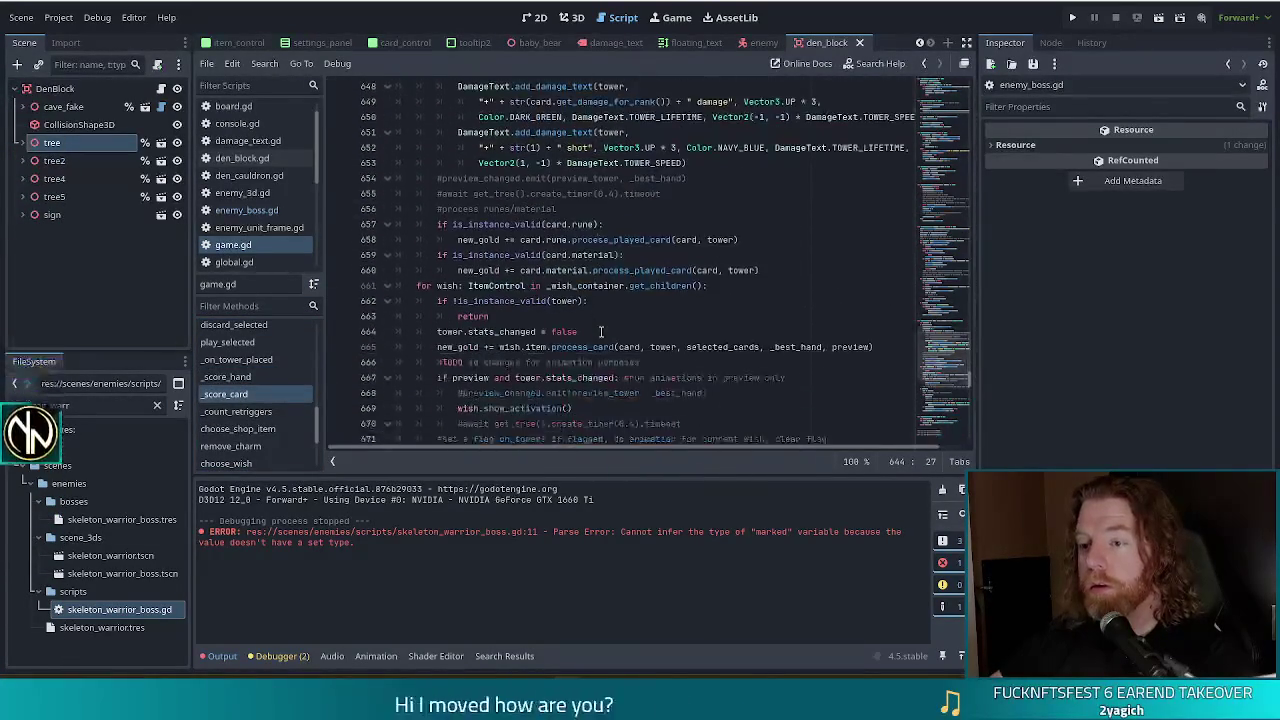
{"action": "scroll", "coordinate": [602, 331], "scroll_direction": "up", "scroll_amount": 1}
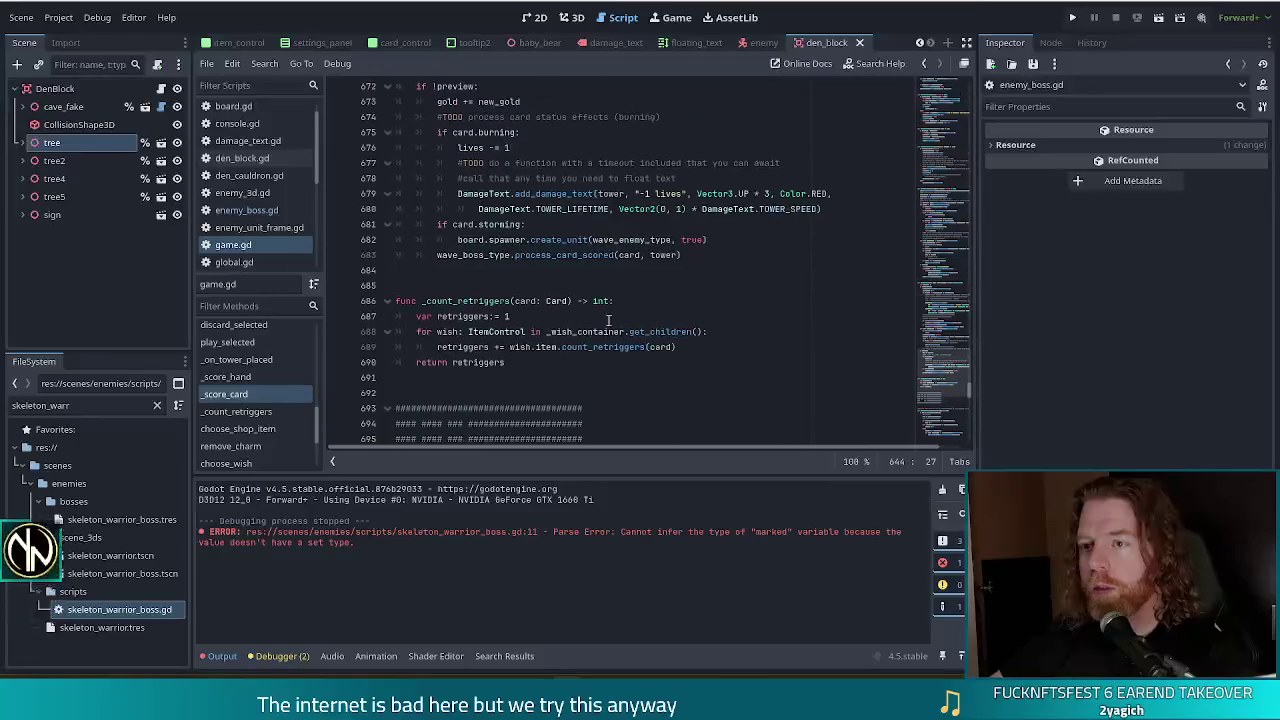
{"action": "left_click", "coordinate": [704, 255]}
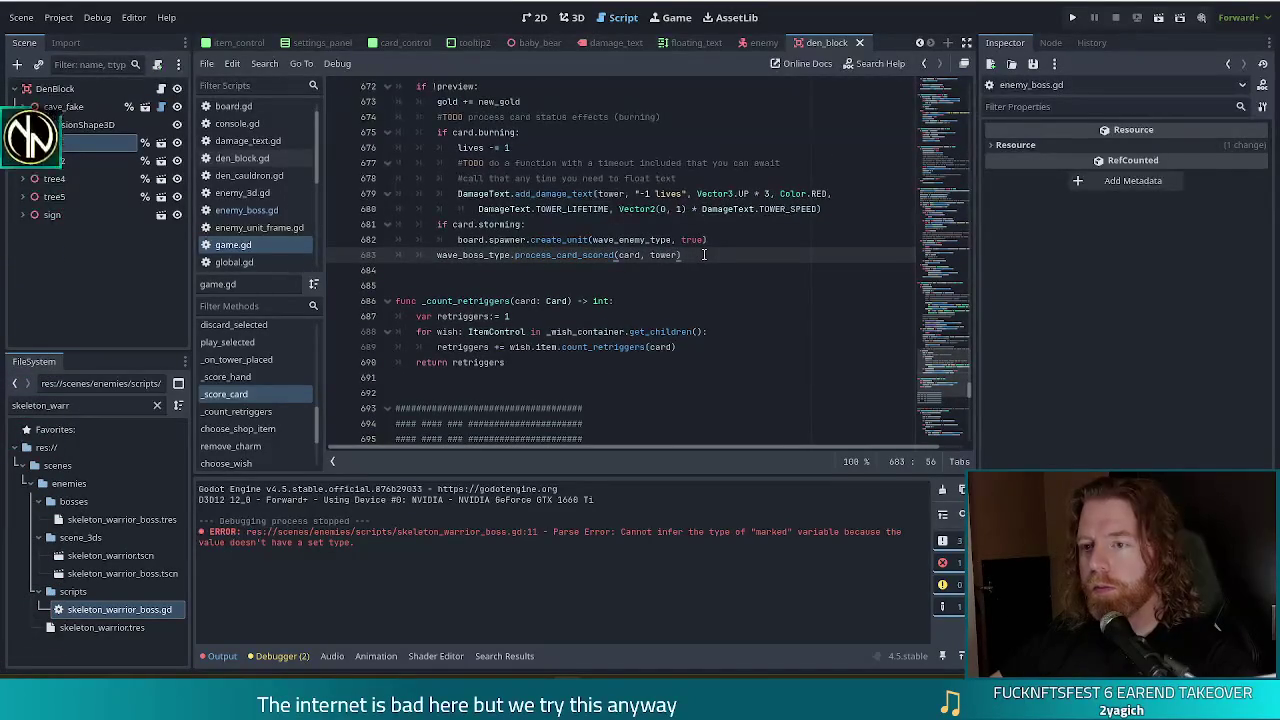
{"action": "left_click_drag", "start_coordinate": [701, 255], "coordinate": [732, 240]}
{"action": "key", "text": "ctrl+c"}
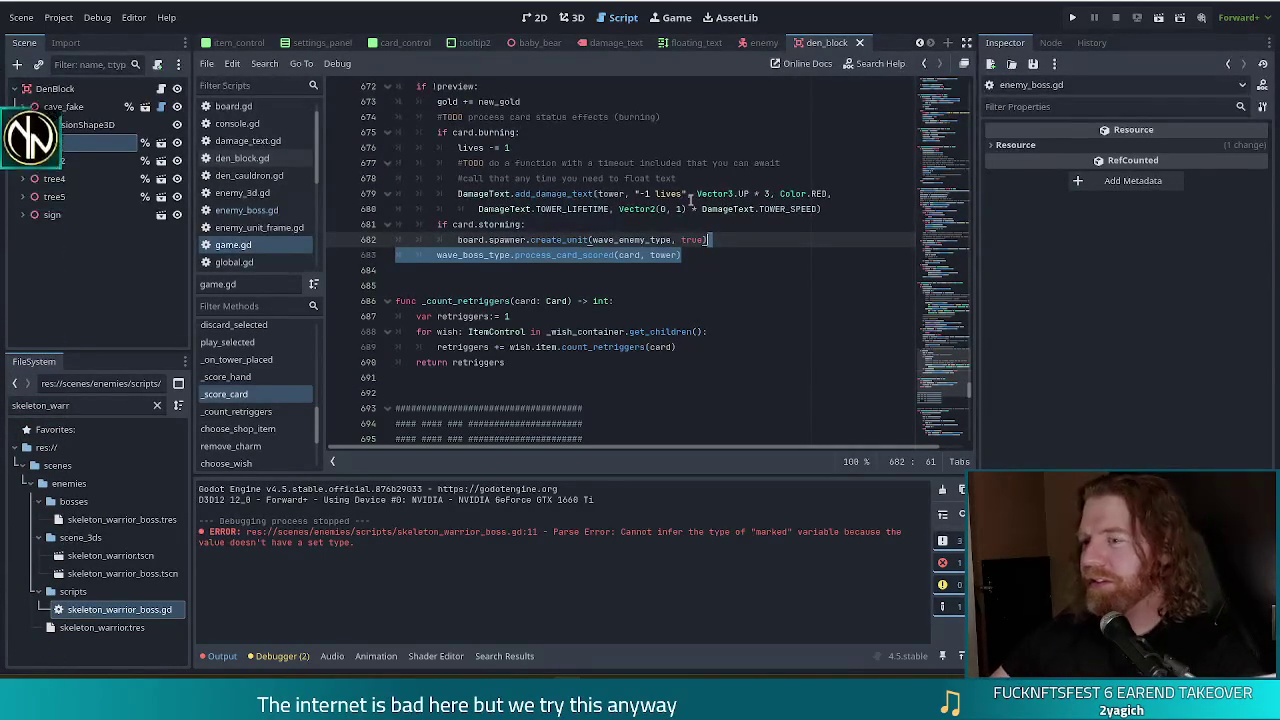
{"action": "scroll", "coordinate": [692, 215], "scroll_direction": "up", "scroll_amount": 2}
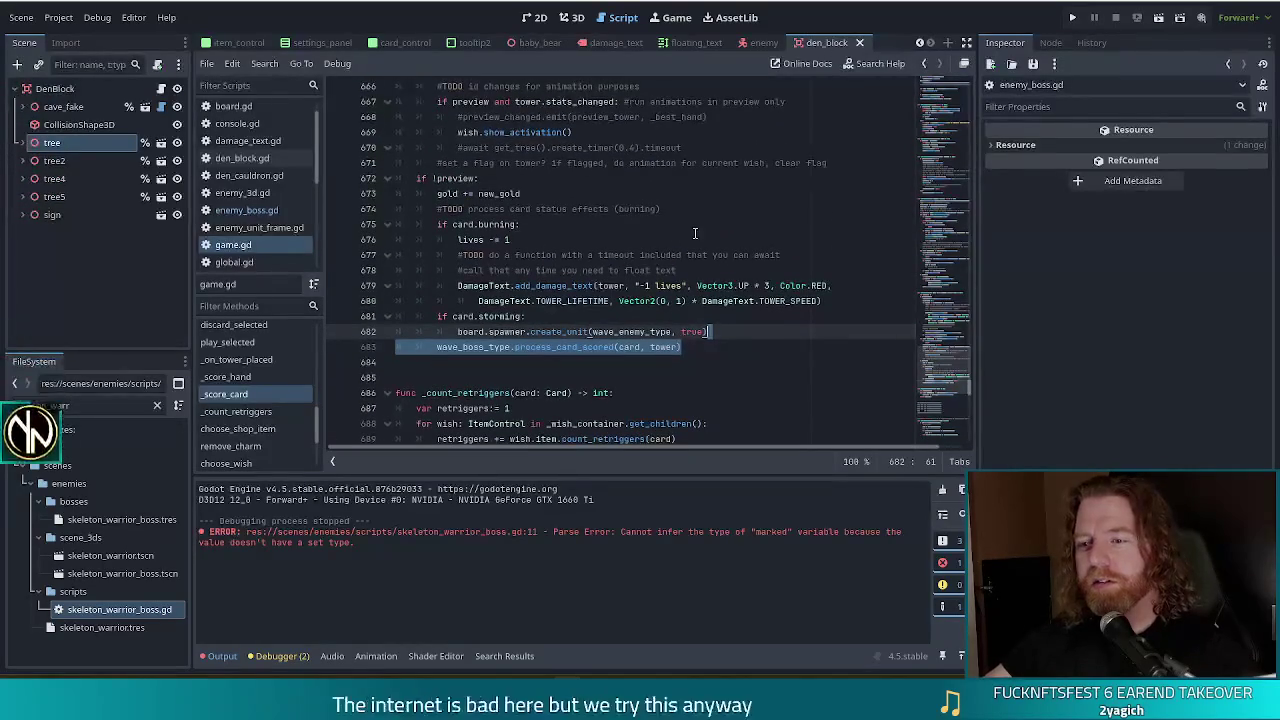
Step: Paste the boss call after hand.discard in _score_hand and rename it to process_hand_scored
{"action": "left_click", "coordinate": [243, 376]}
{"action": "scroll", "coordinate": [608, 271], "scroll_direction": "down", "scroll_amount": 8}
{"action": "scroll", "coordinate": [608, 271], "scroll_direction": "down", "scroll_amount": 6}
{"action": "left_click", "coordinate": [633, 244]}
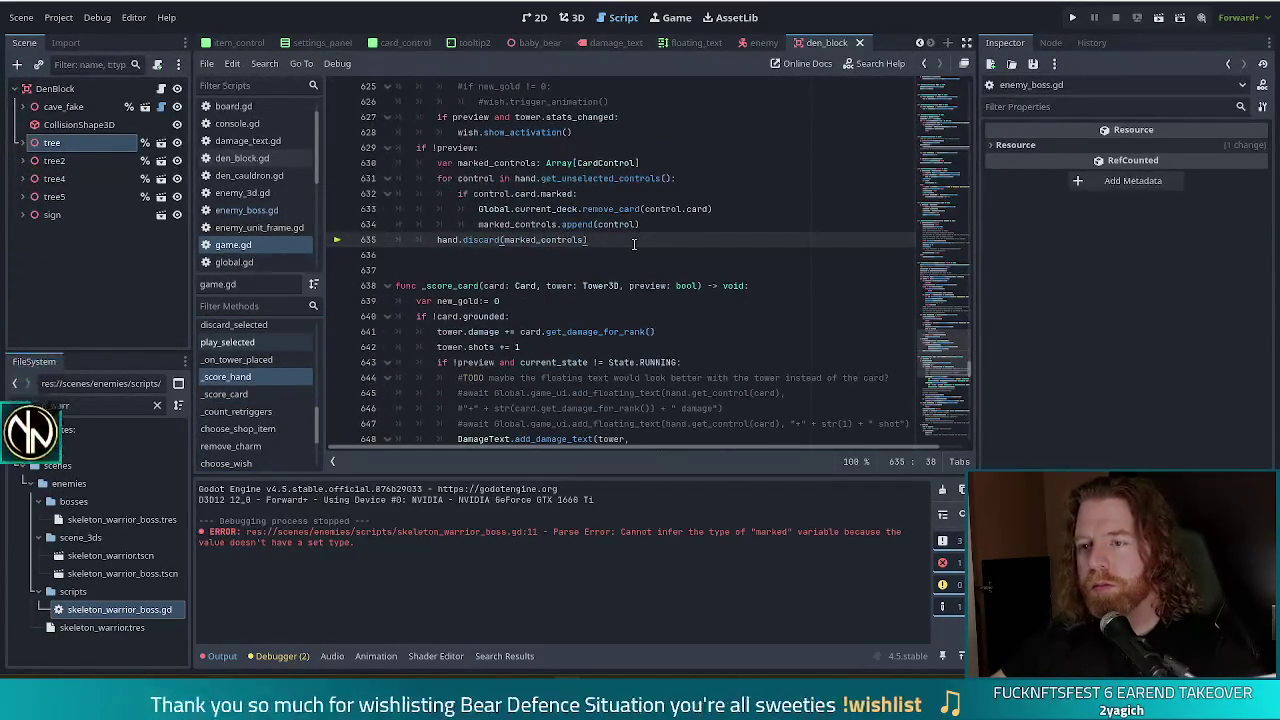
{"action": "key", "text": "ctrl+v"}
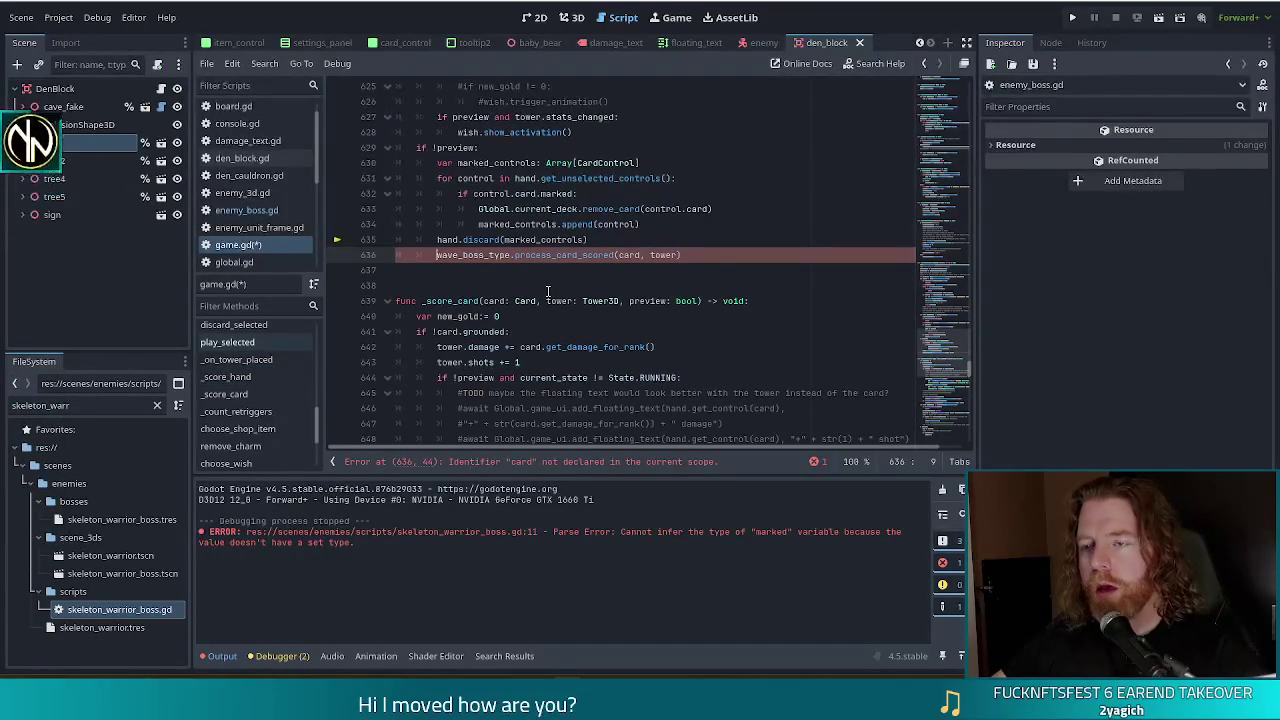
{"action": "left_click", "coordinate": [577, 255]}
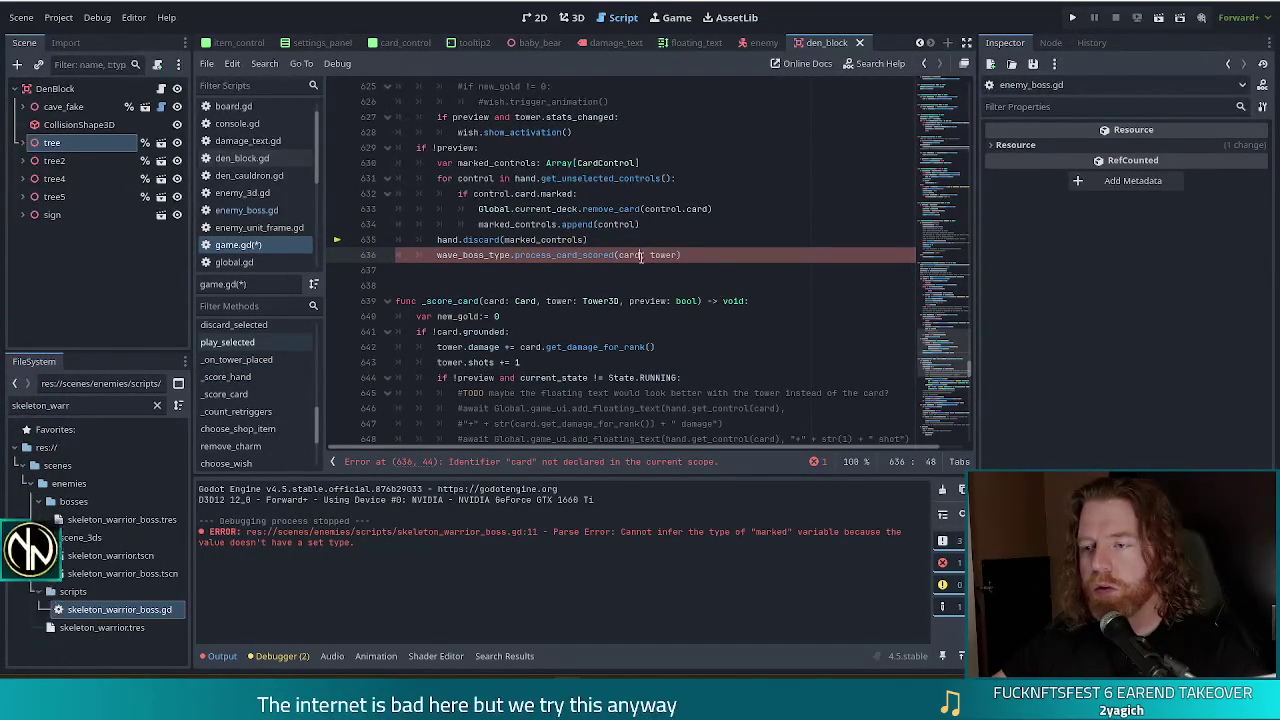
{"action": "left_click", "coordinate": [578, 255]}
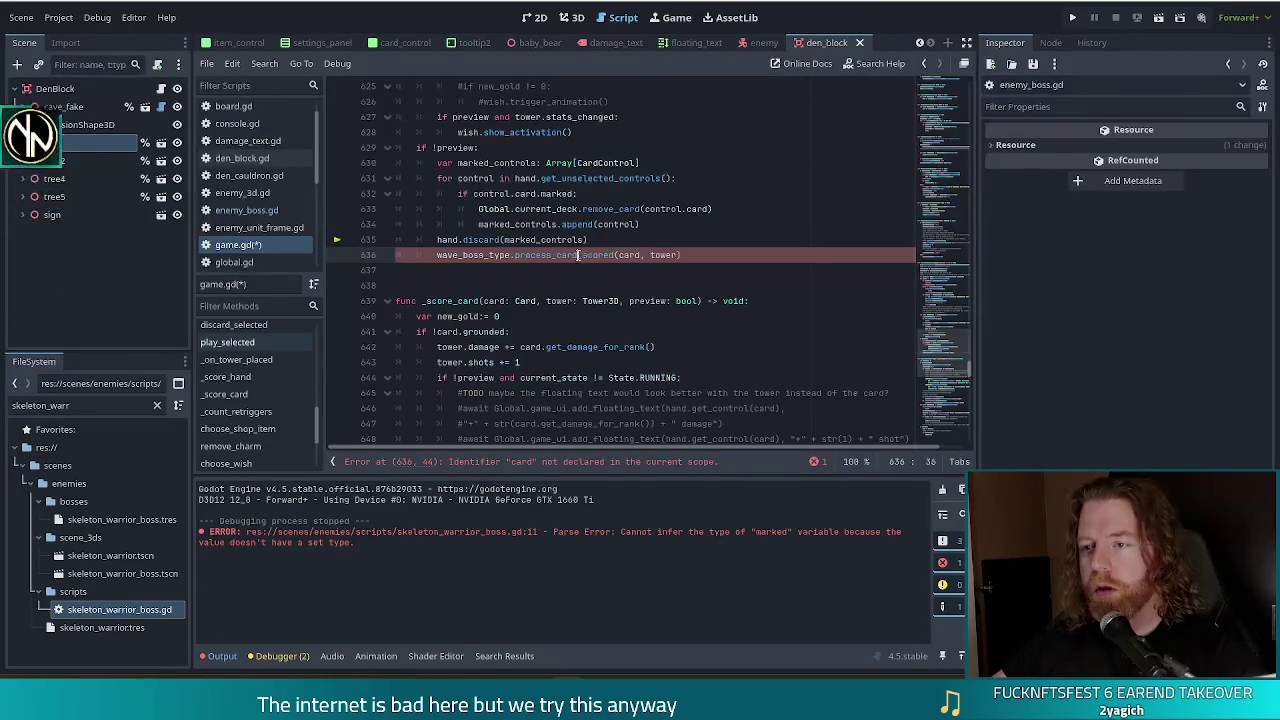
{"action": "key", "text": "BackSpace"}
{"action": "key", "text": "BackSpace"}
{"action": "key", "text": "BackSpace"}
{"action": "key", "text": "BackSpace"}
{"action": "type", "text": "hand"}
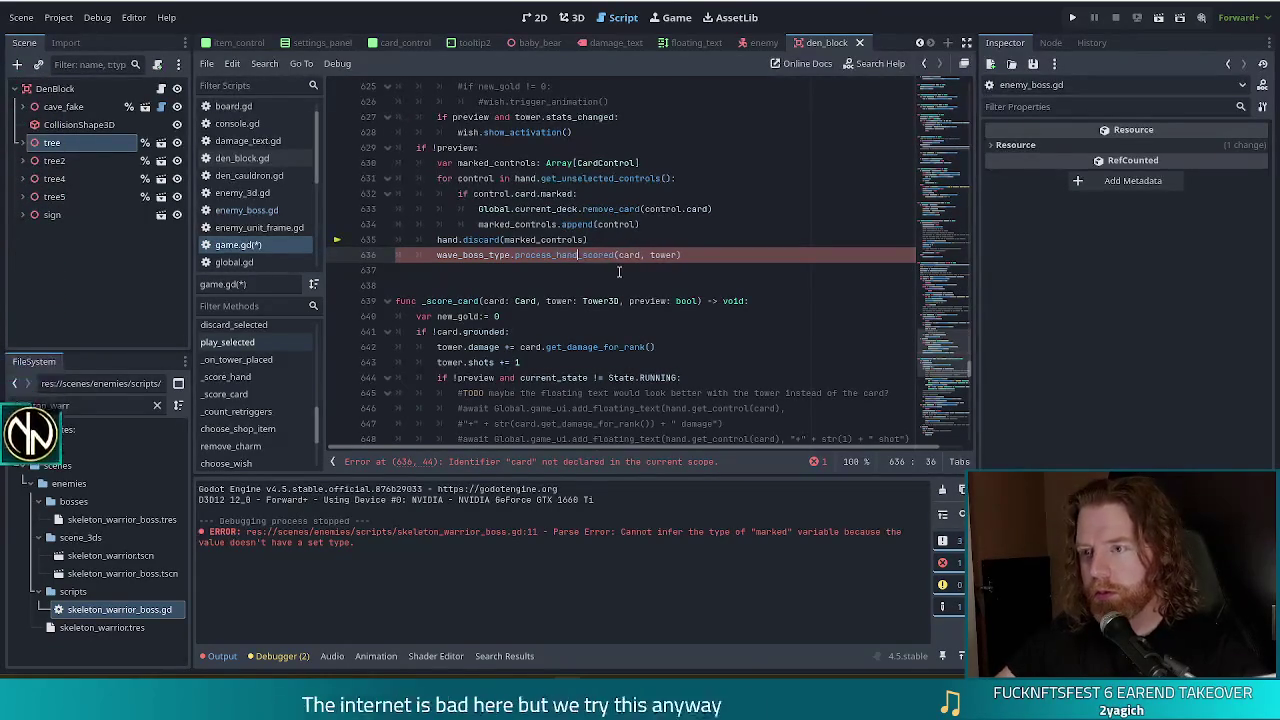
Step: Check where _best_hand is declared and the selected_cards argument on line 598
{"action": "scroll", "coordinate": [656, 233], "scroll_direction": "up", "scroll_amount": 10}
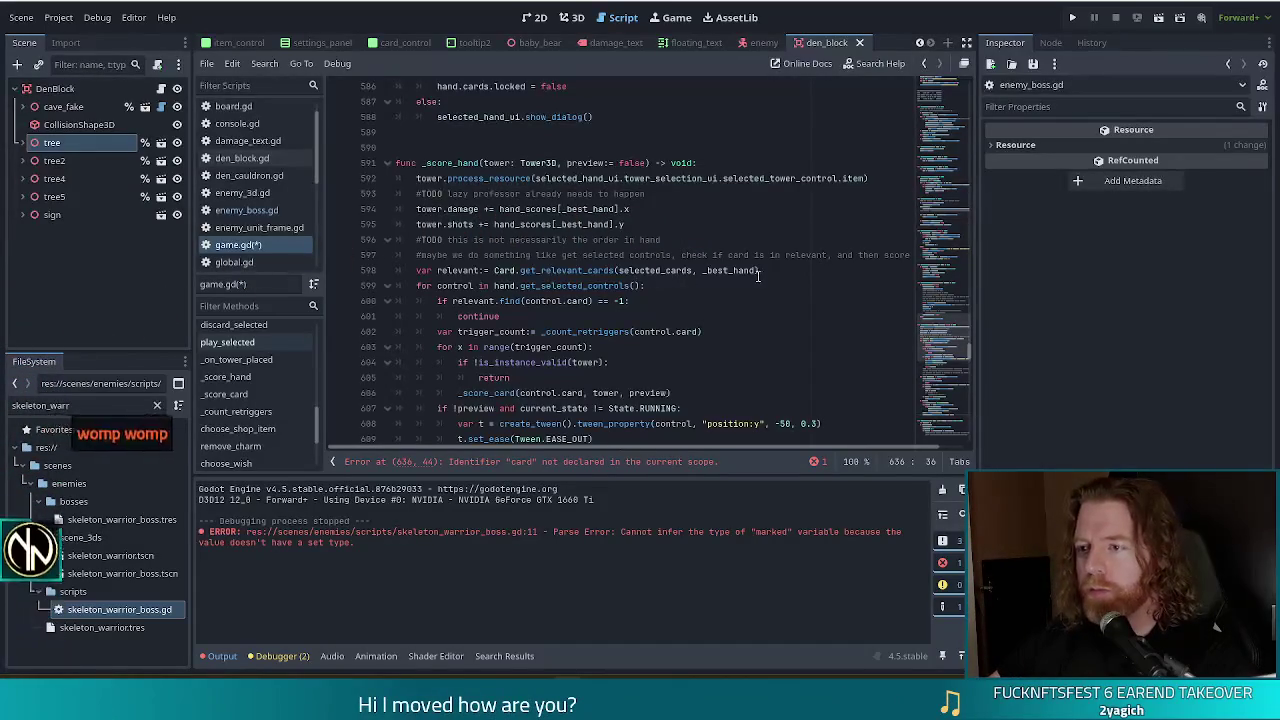
{"action": "left_click", "coordinate": [733, 272]}
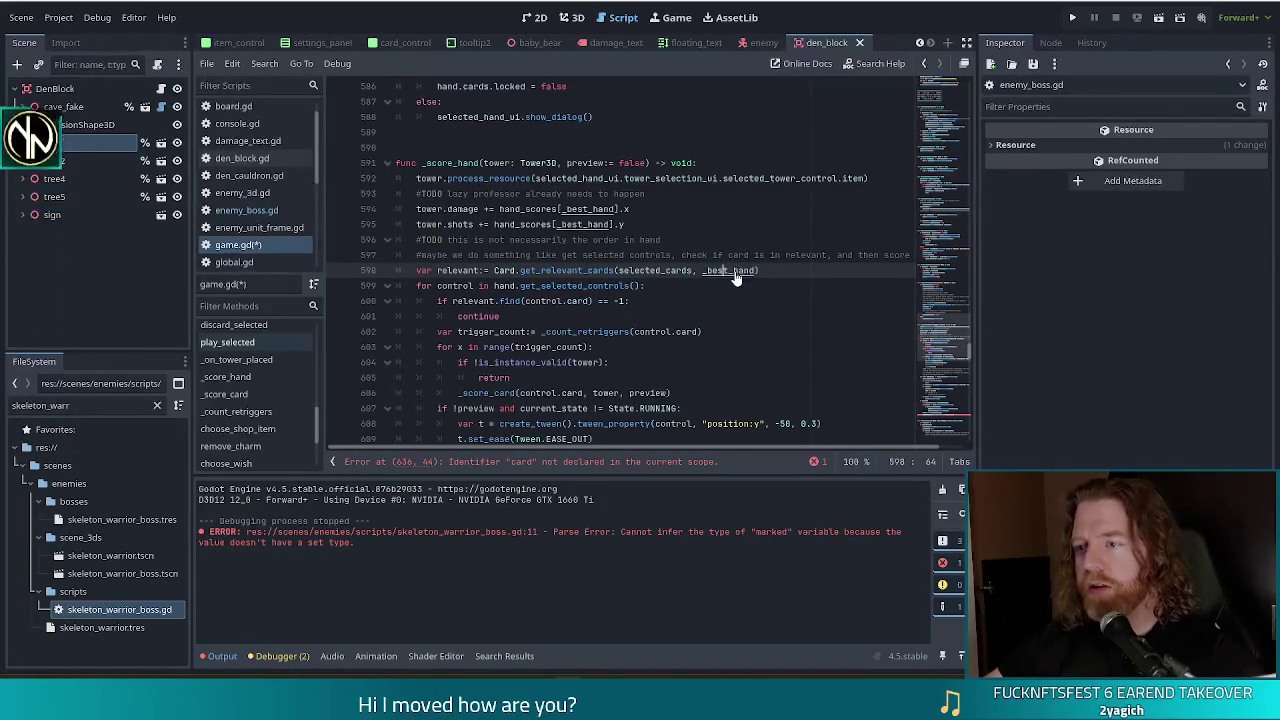
{"action": "left_click", "coordinate": [735, 277], "text": "ctrl"}
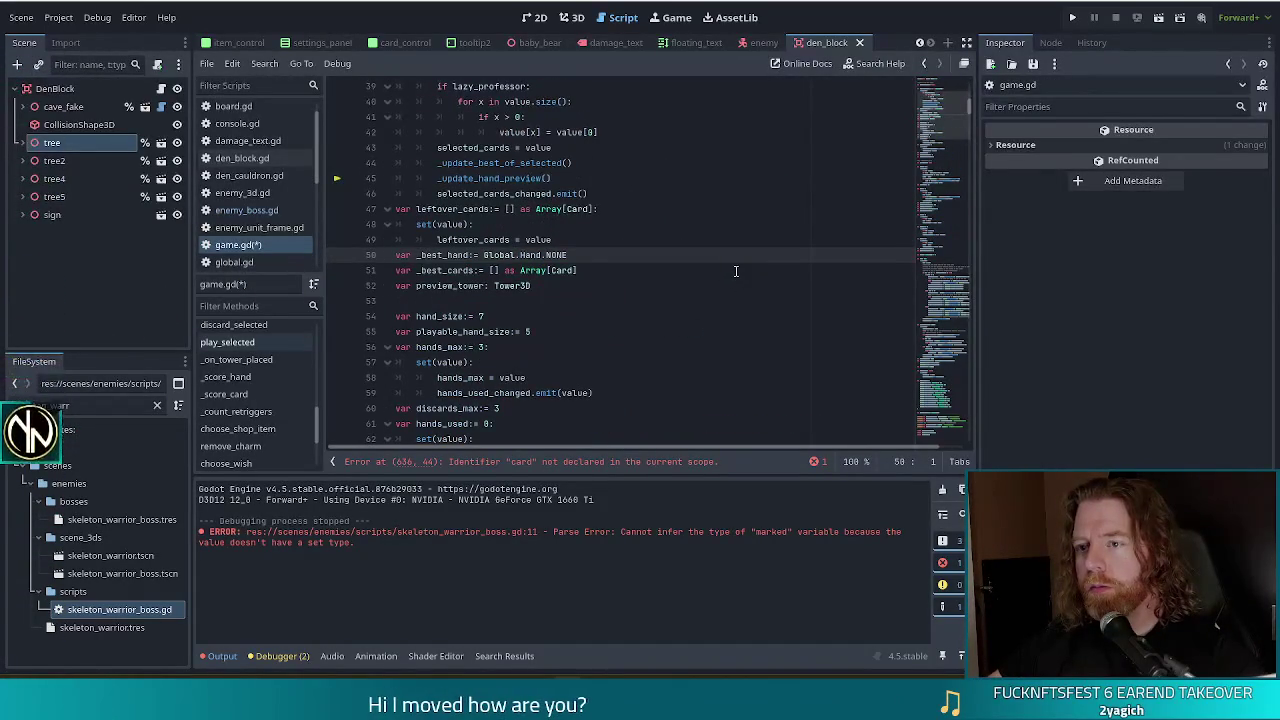
{"action": "key", "text": "alt+Left"}
{"action": "left_click", "coordinate": [645, 255]}
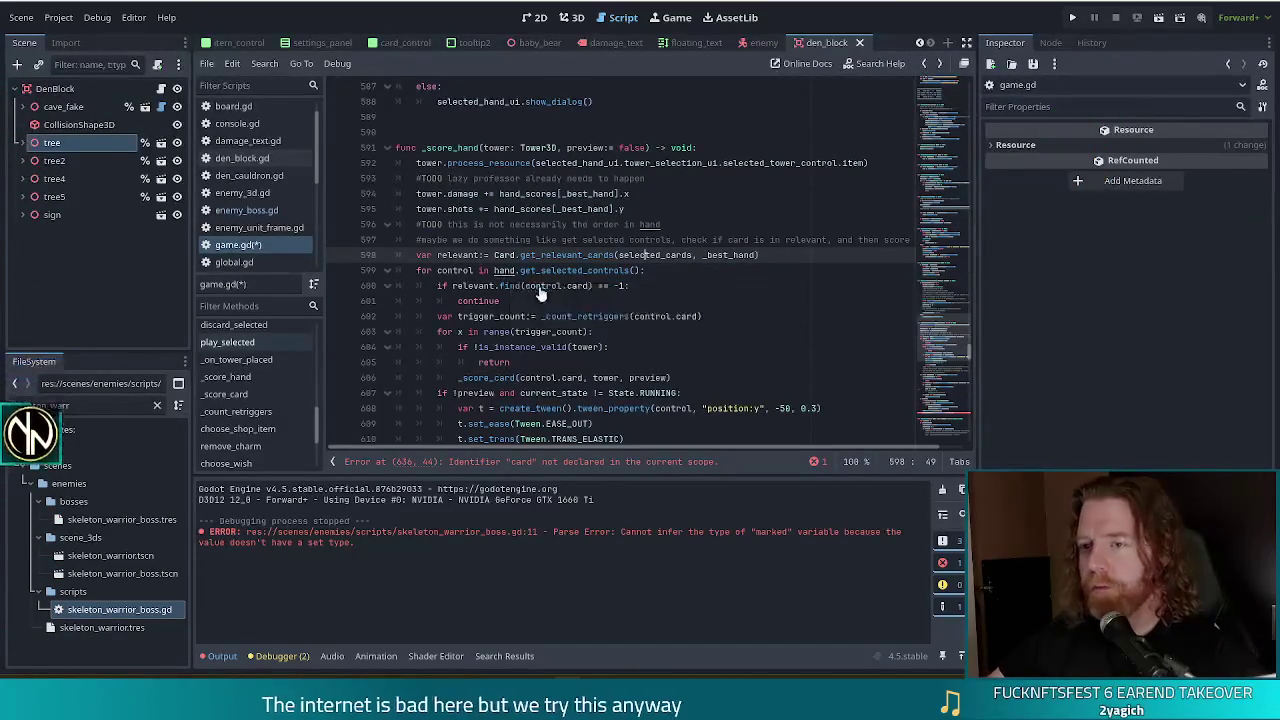
Step: Replace 'card' with 'relevant' in the line 636 call and save game.gd
{"action": "left_click", "coordinate": [640, 461]}
{"action": "double_click", "coordinate": [628, 424]}
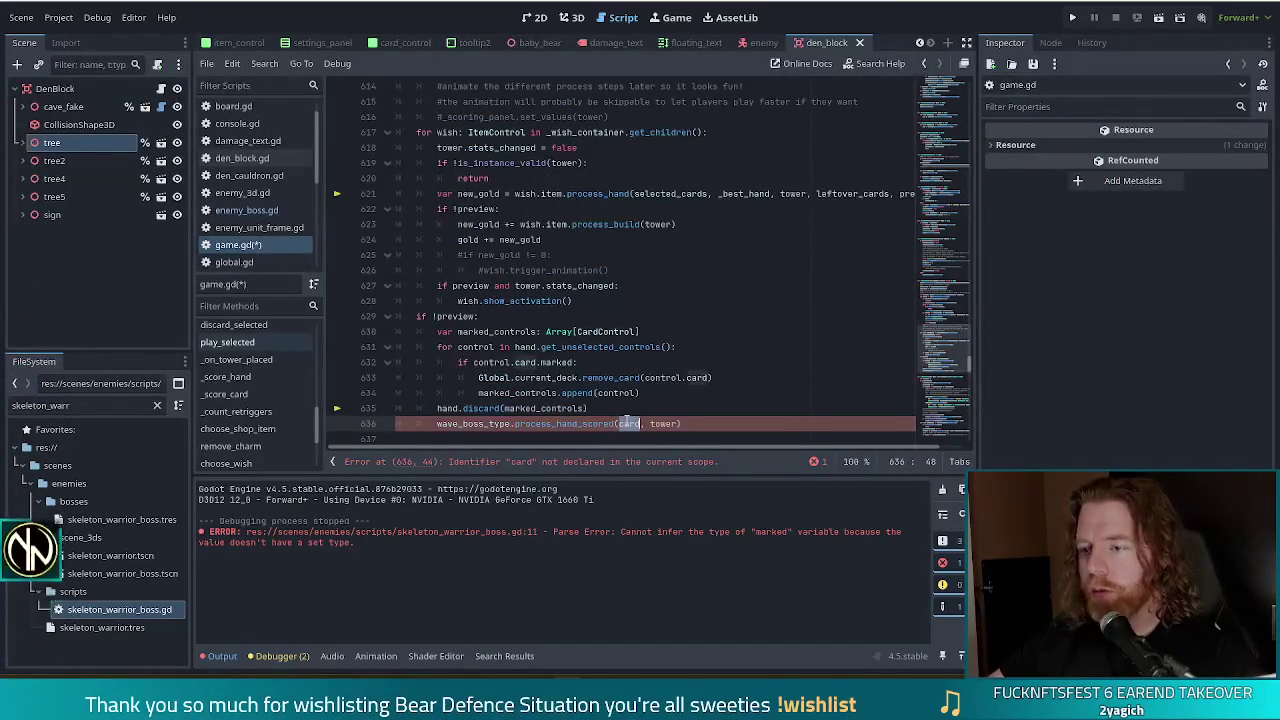
{"action": "type", "text": "relevat"}
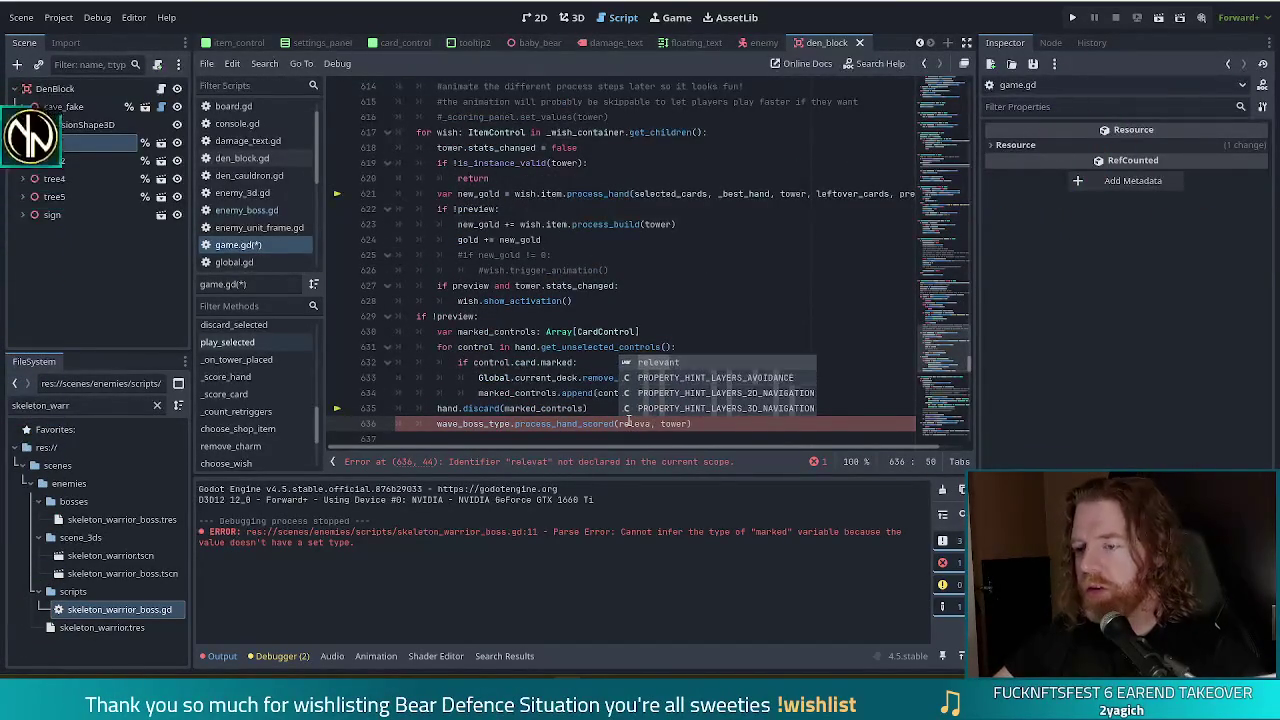
{"action": "key", "text": "Return"}
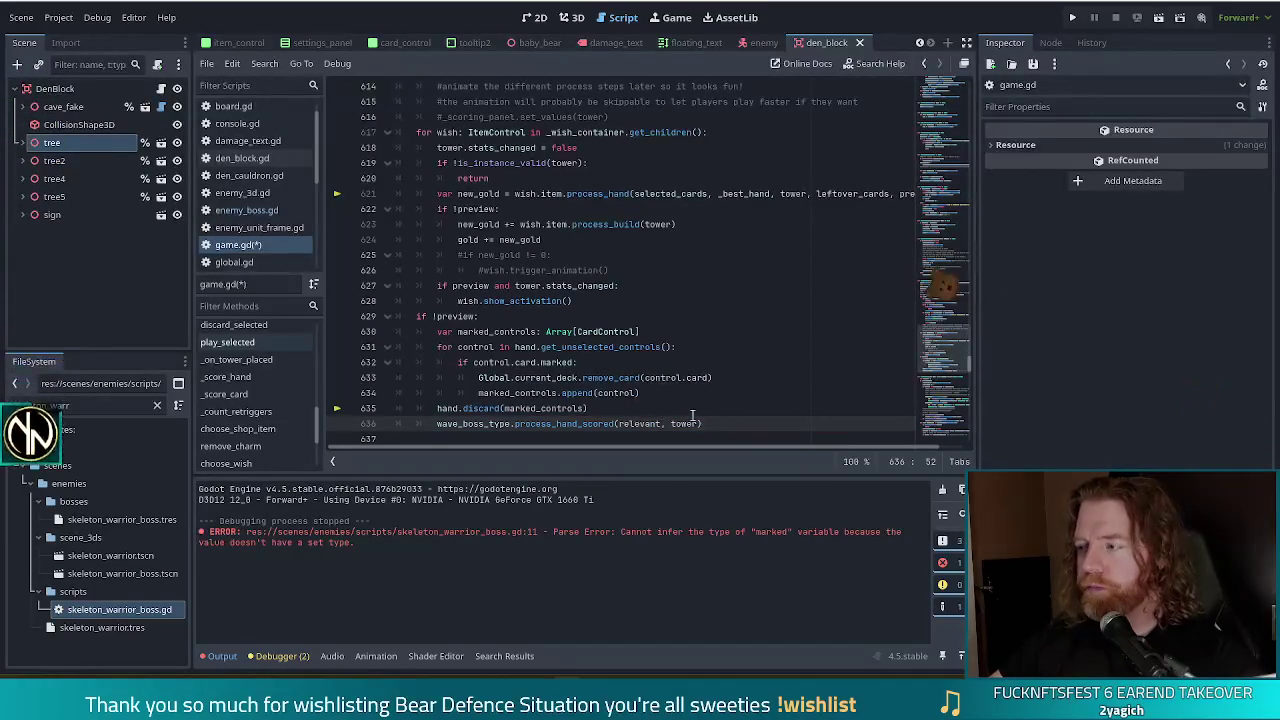
{"action": "key", "text": "Right"}
{"action": "key", "text": "Right"}
{"action": "key", "text": "Right"}
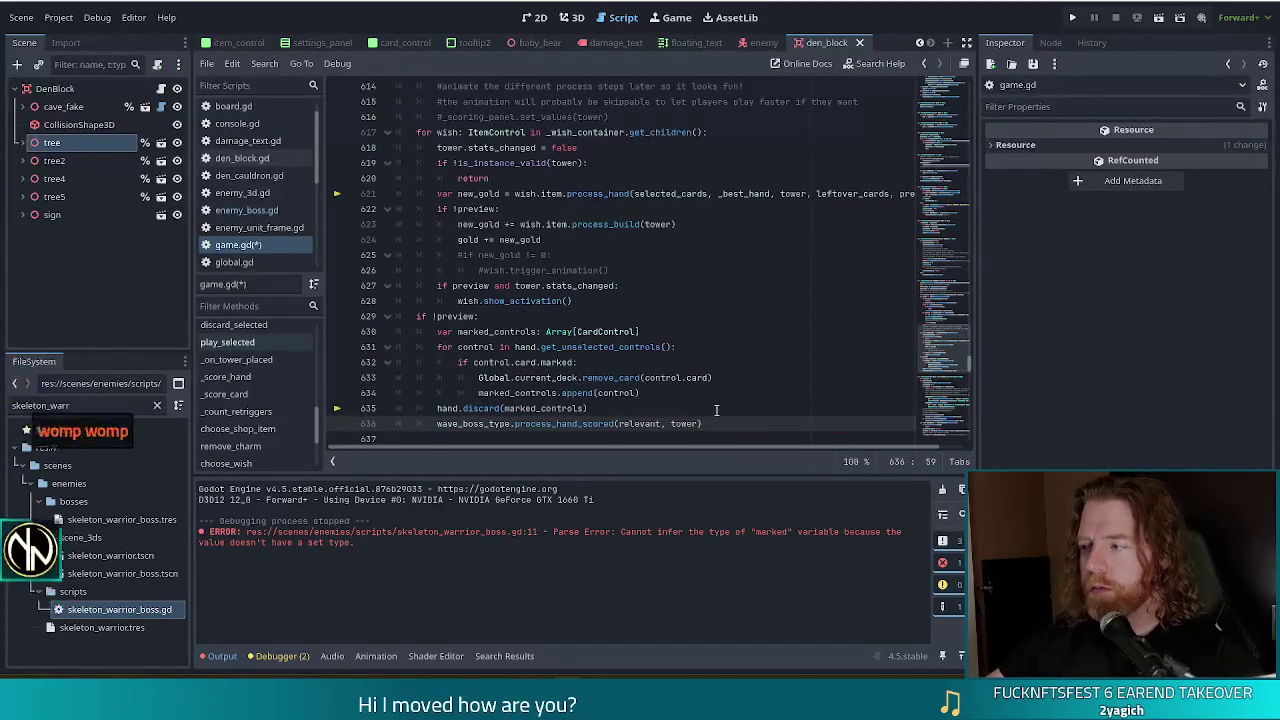
{"action": "key", "text": "ctrl+s"}
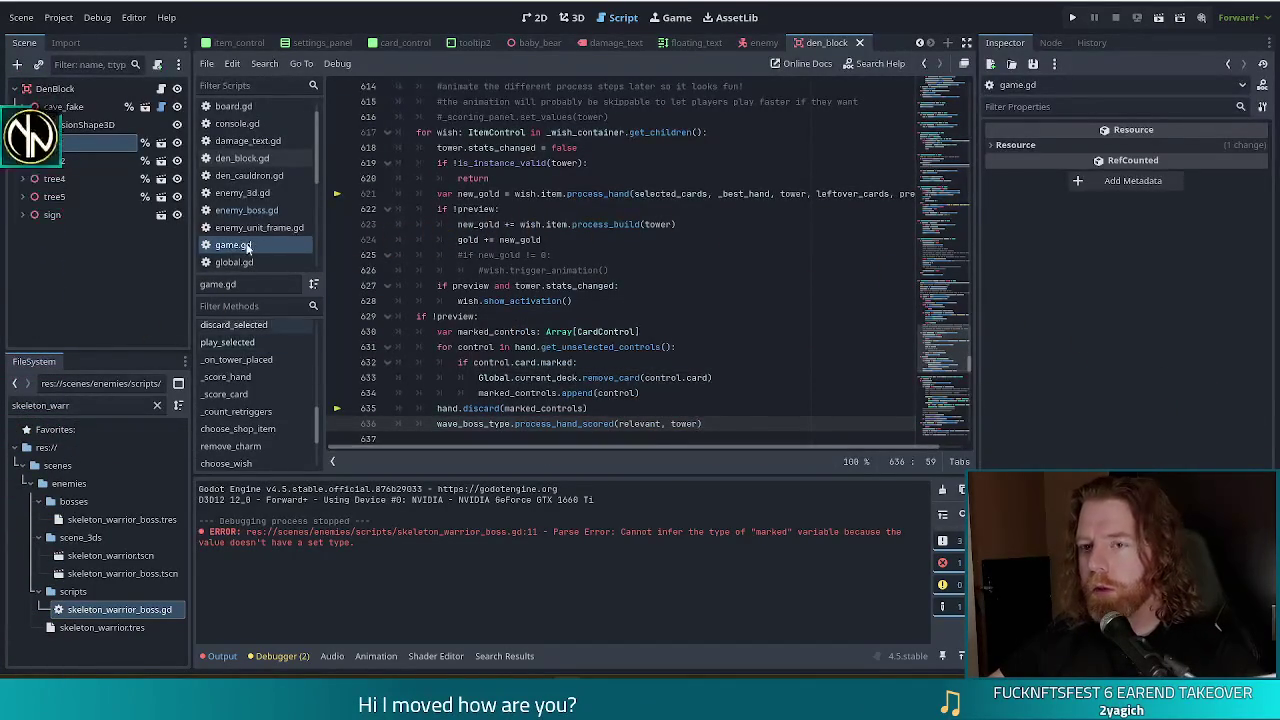
{"action": "scroll", "coordinate": [262, 212], "scroll_direction": "up", "scroll_amount": 1}
{"action": "scroll", "coordinate": [259, 206], "scroll_direction": "down", "scroll_amount": 4}
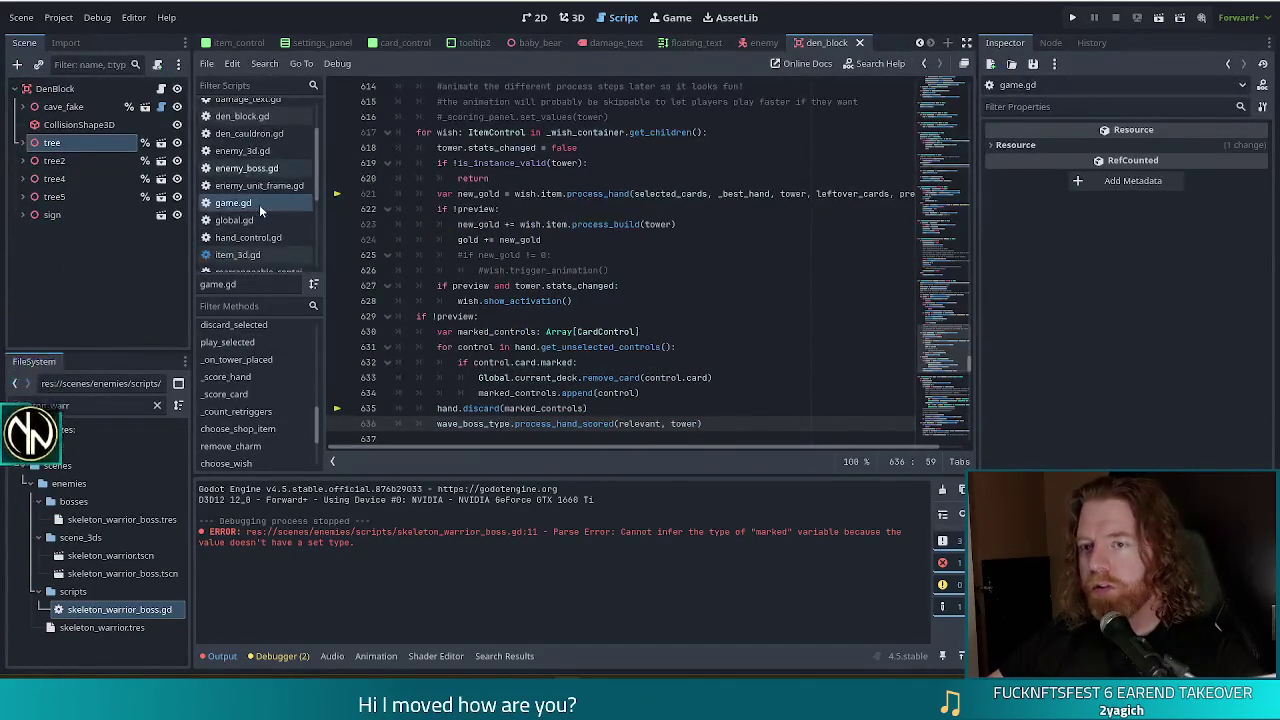
Step: Start and then remove a process_hand_scored stub in skeleton_warrior_boss.gd, save, and open enemy_boss.gd
{"action": "left_click", "coordinate": [259, 180]}
{"action": "left_click", "coordinate": [589, 403]}
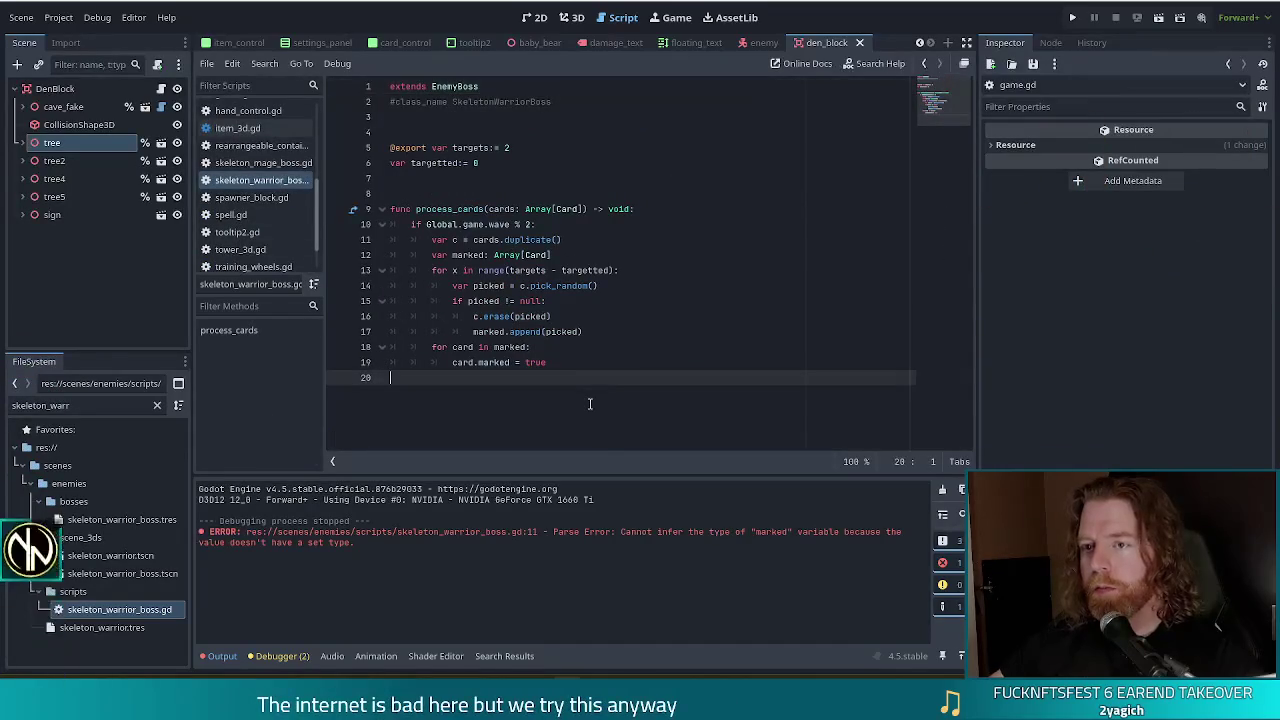
{"action": "key", "text": "Return"}
{"action": "key", "text": "Return"}
{"action": "type", "text": "func proce"}
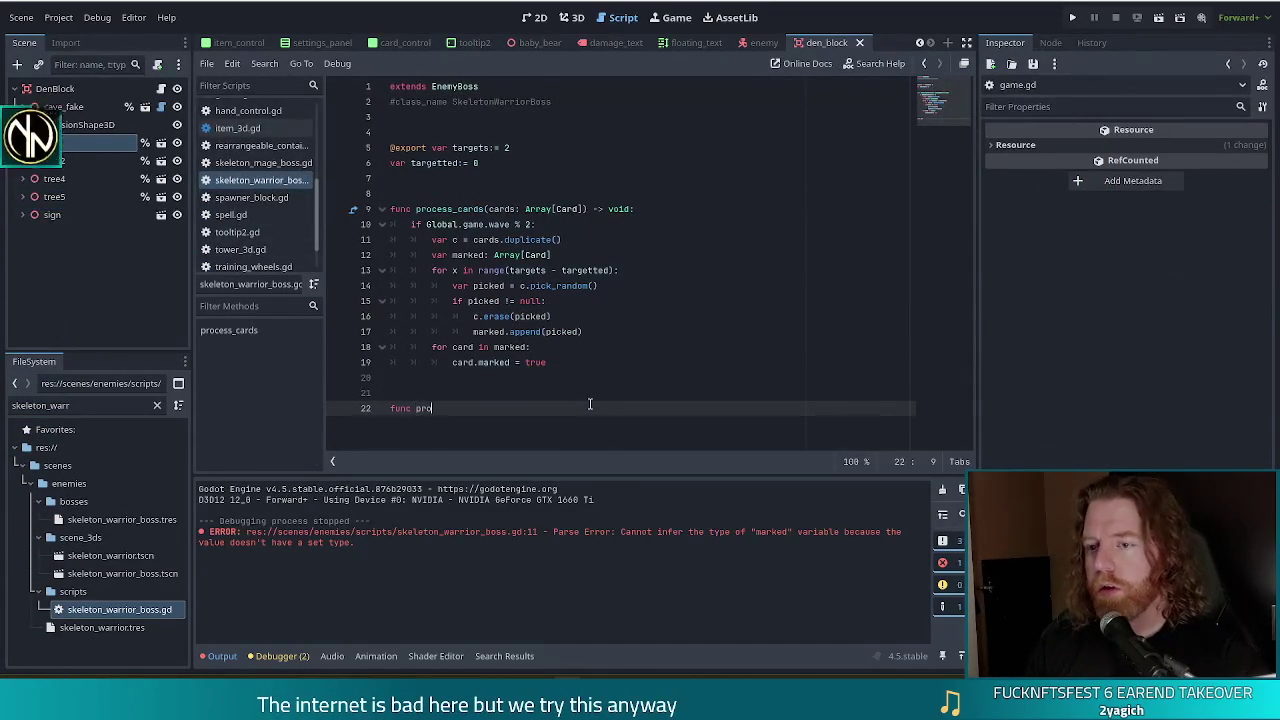
{"action": "key", "text": "Return"}
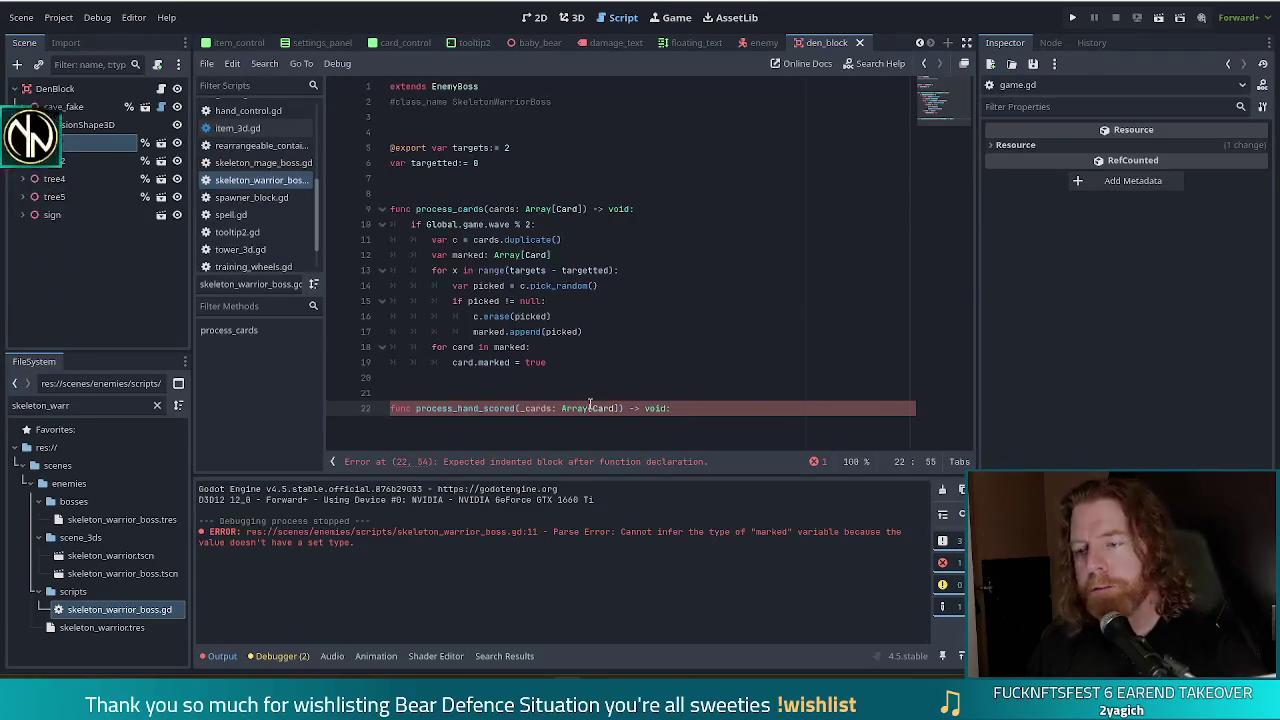
{"action": "key", "text": "Right"}
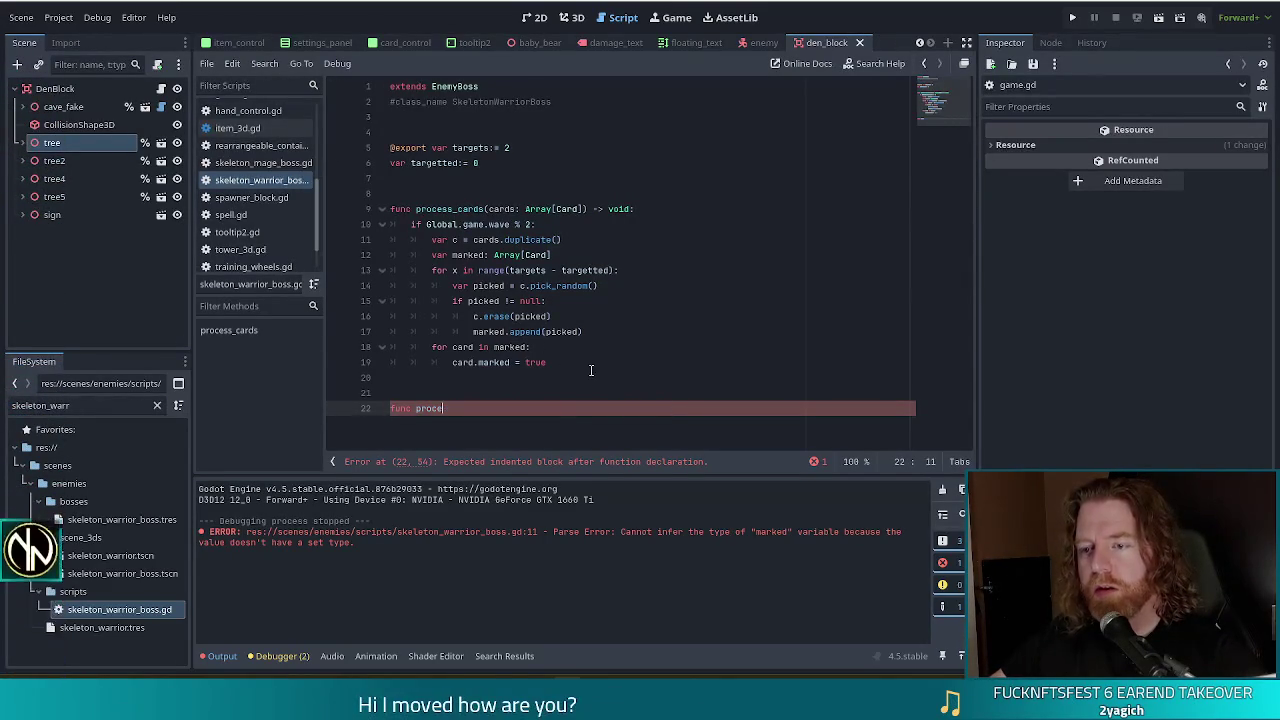
{"action": "key", "text": "shift+Up"}
{"action": "key", "text": "shift+Up"}
{"action": "key", "text": "BackSpace"}
{"action": "key", "text": "ctrl+s"}
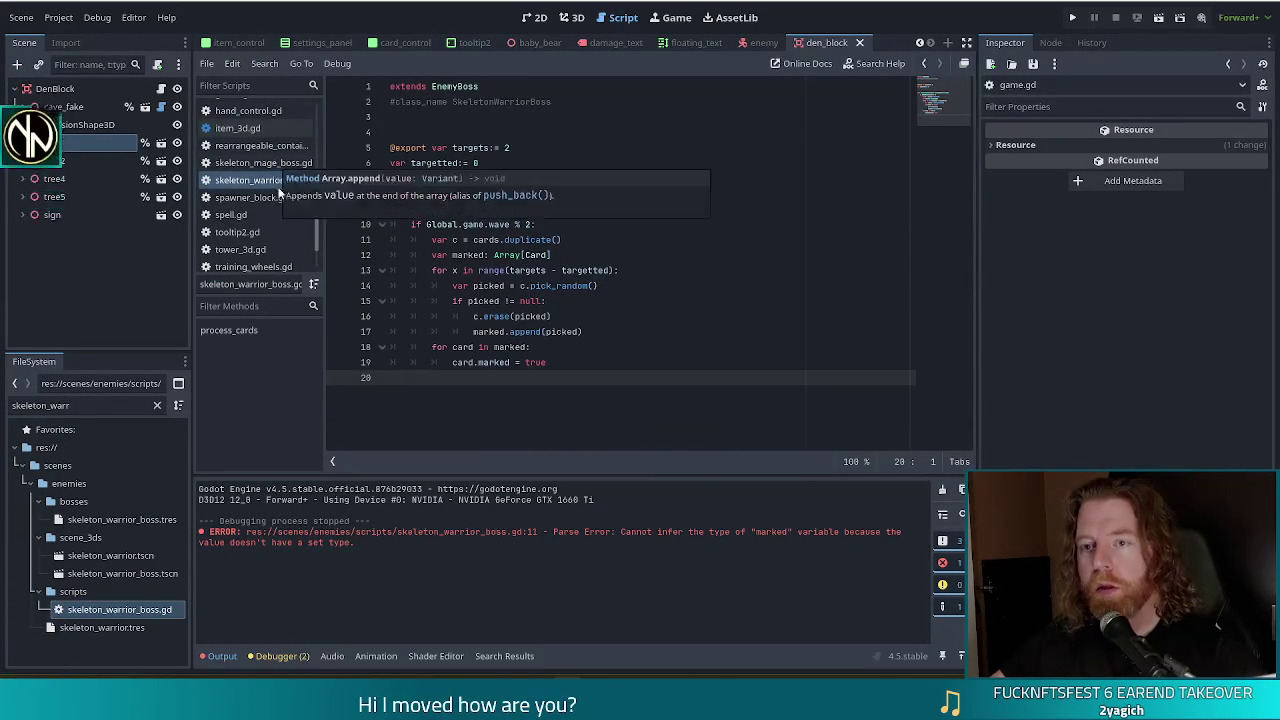
{"action": "left_click", "coordinate": [462, 86], "text": "ctrl"}
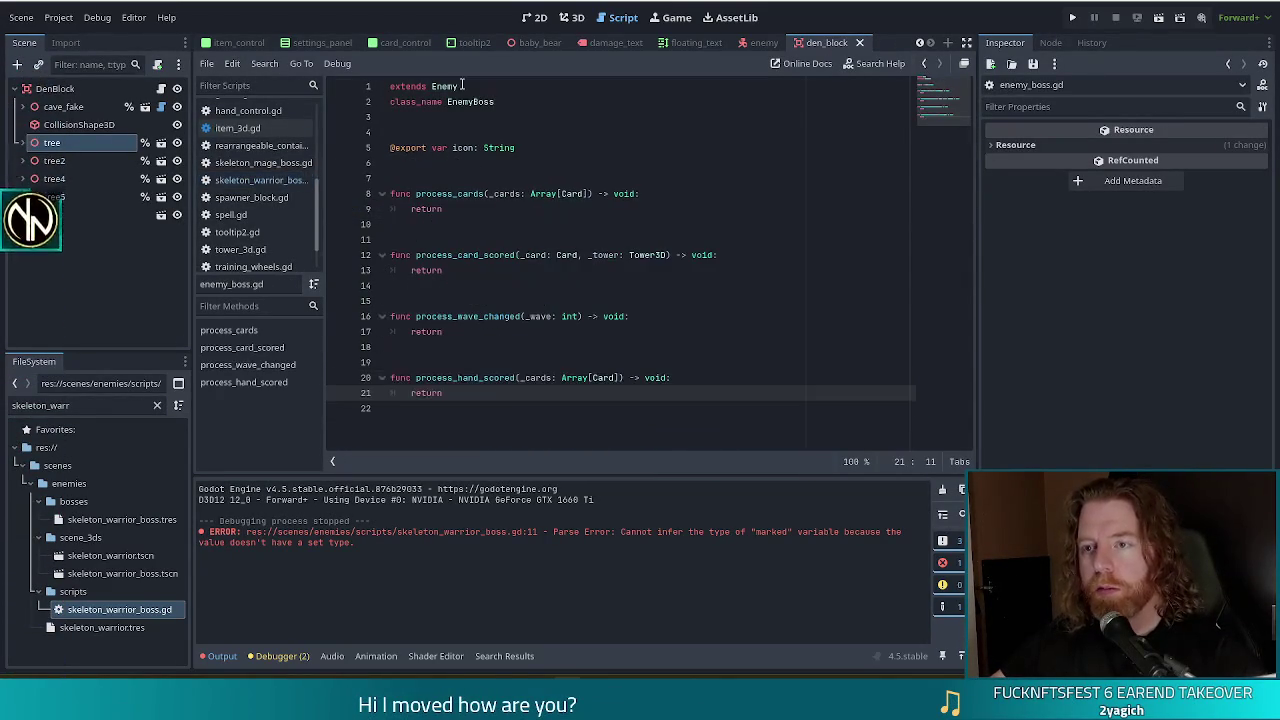
Step: Add a '_tower: Tower3D' parameter to process_hand_scored, then return to skeleton_warrior_boss.gd
{"action": "left_click", "coordinate": [622, 378]}
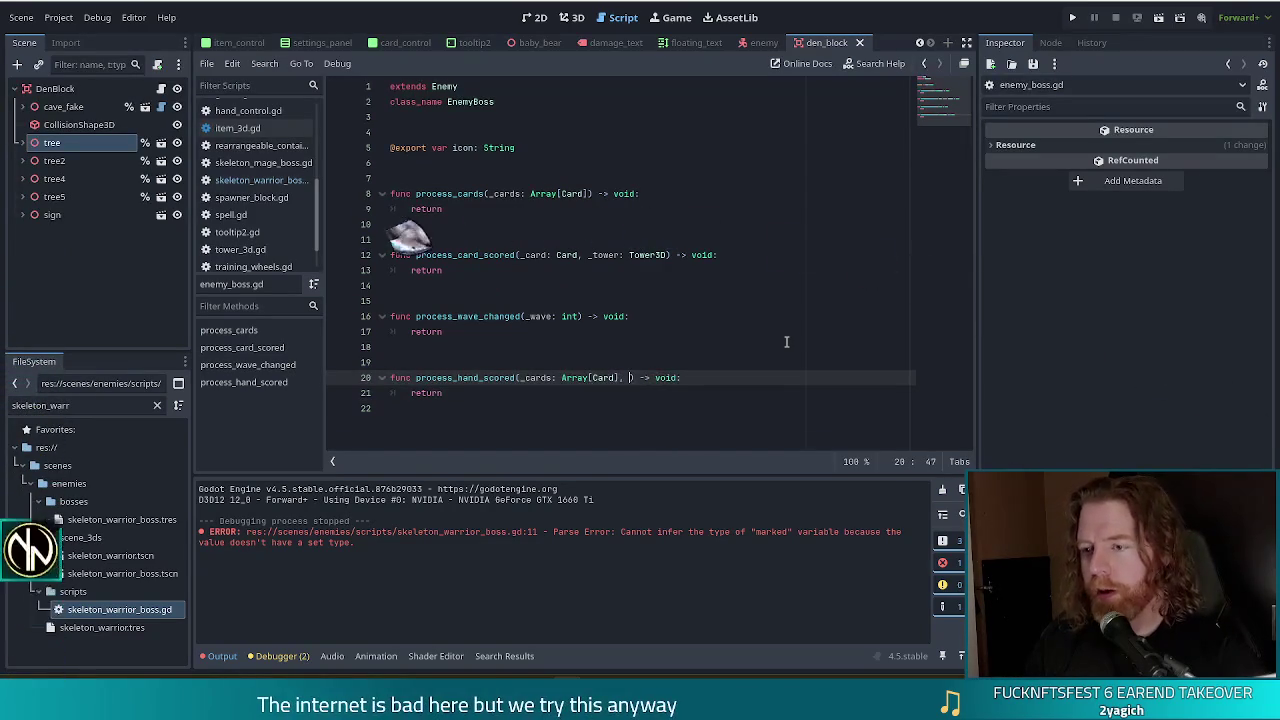
{"action": "type", "text": ", _to"}
{"action": "type", "text": "wer: T"}
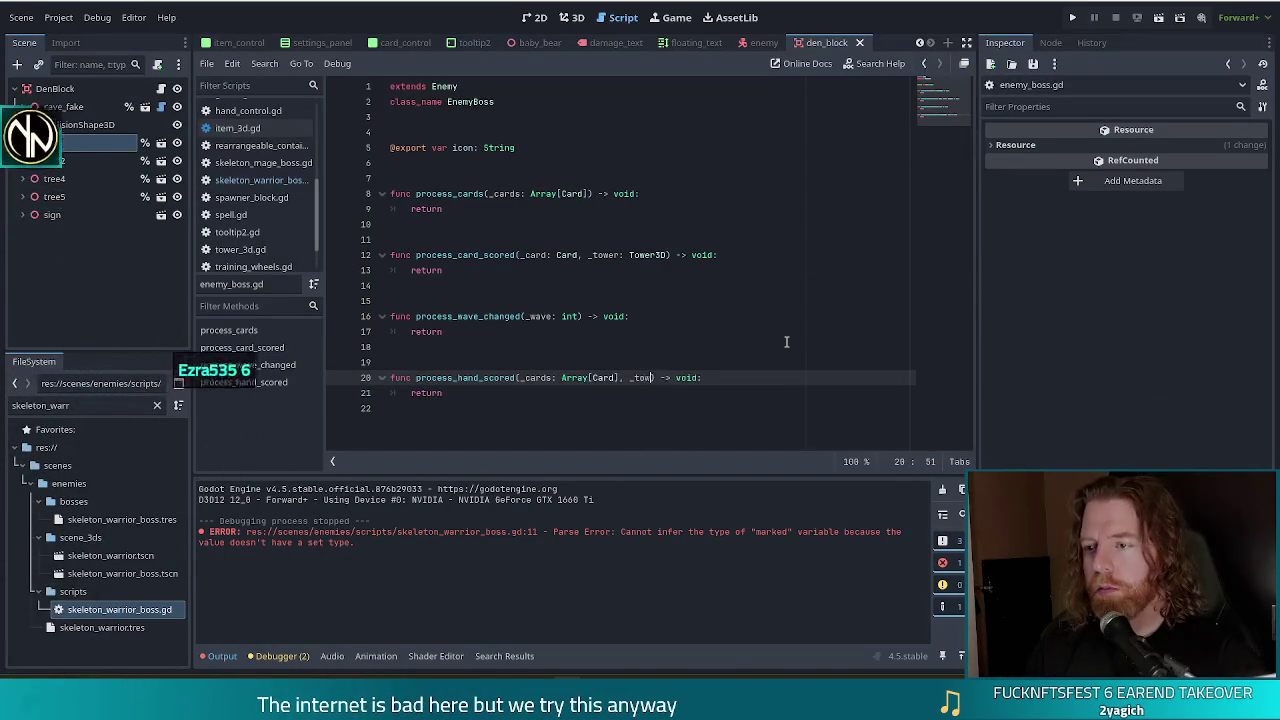
{"action": "type", "text": "ower"}
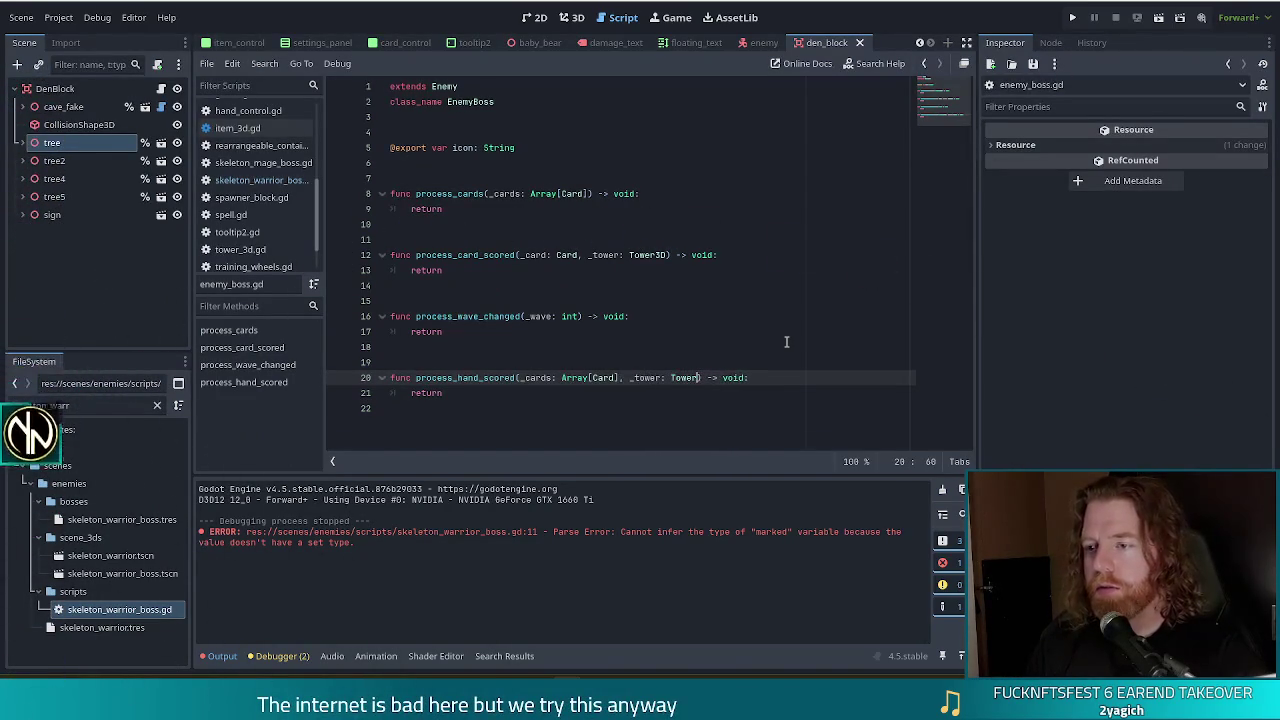
{"action": "key", "text": "Return"}
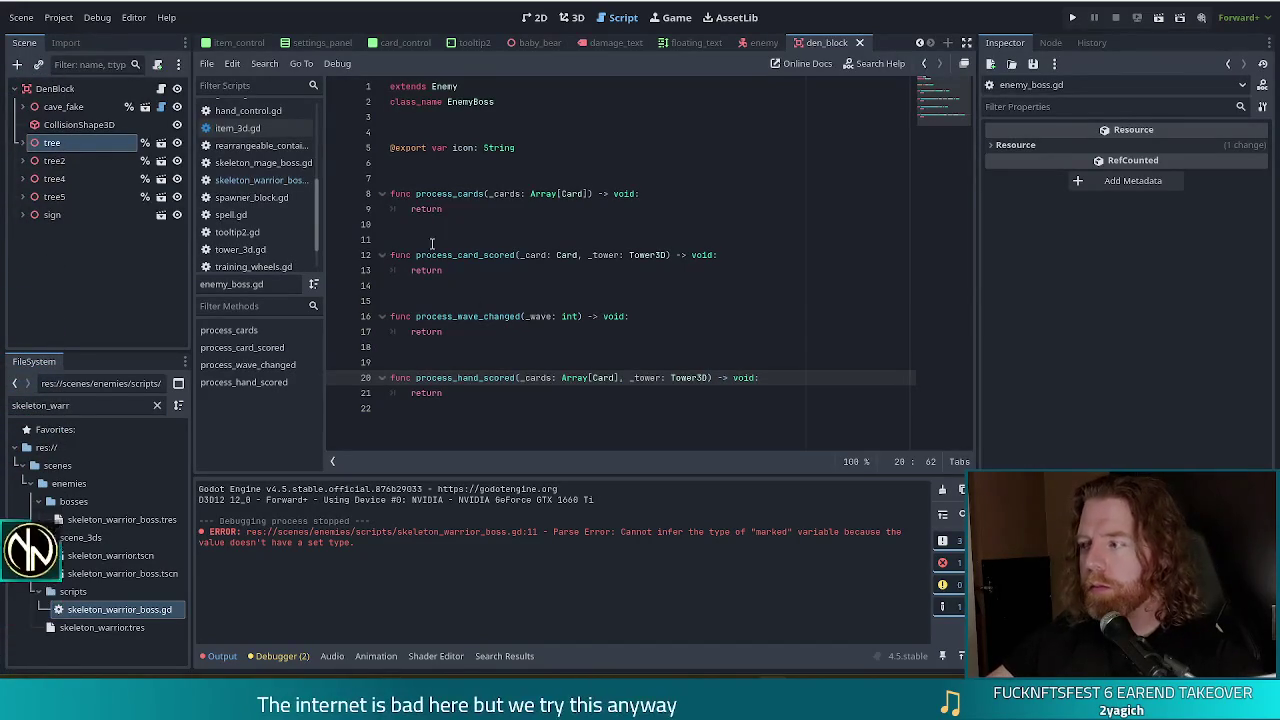
{"action": "left_click", "coordinate": [260, 180]}
{"action": "left_click", "coordinate": [532, 401]}
Step: Override process_hand_scored(_cards, _tower) in skeleton_warrior_boss.gd to reset targetted to 0
{"action": "key", "text": "Return"}
{"action": "key", "text": "Return"}
{"action": "type", "text": "func p"}
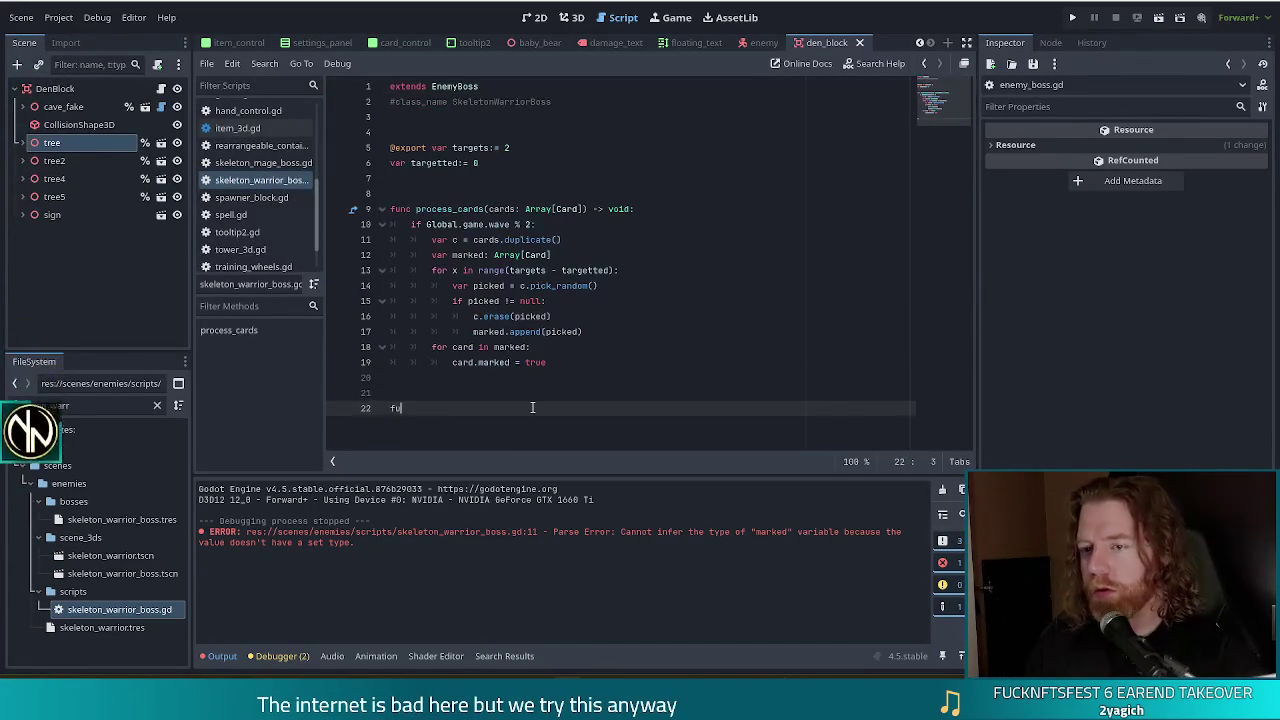
{"action": "type", "text": "roce"}
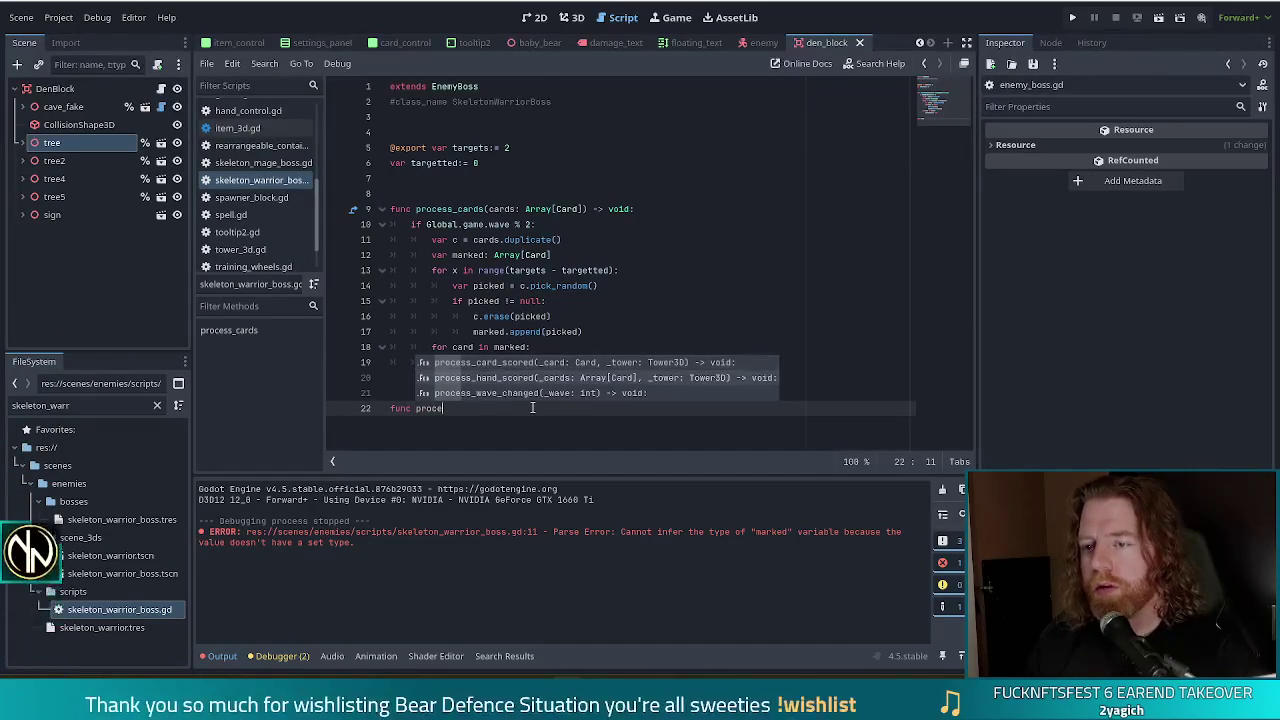
{"action": "key", "text": "Down"}
{"action": "key", "text": "Return"}
{"action": "key", "text": "Return"}
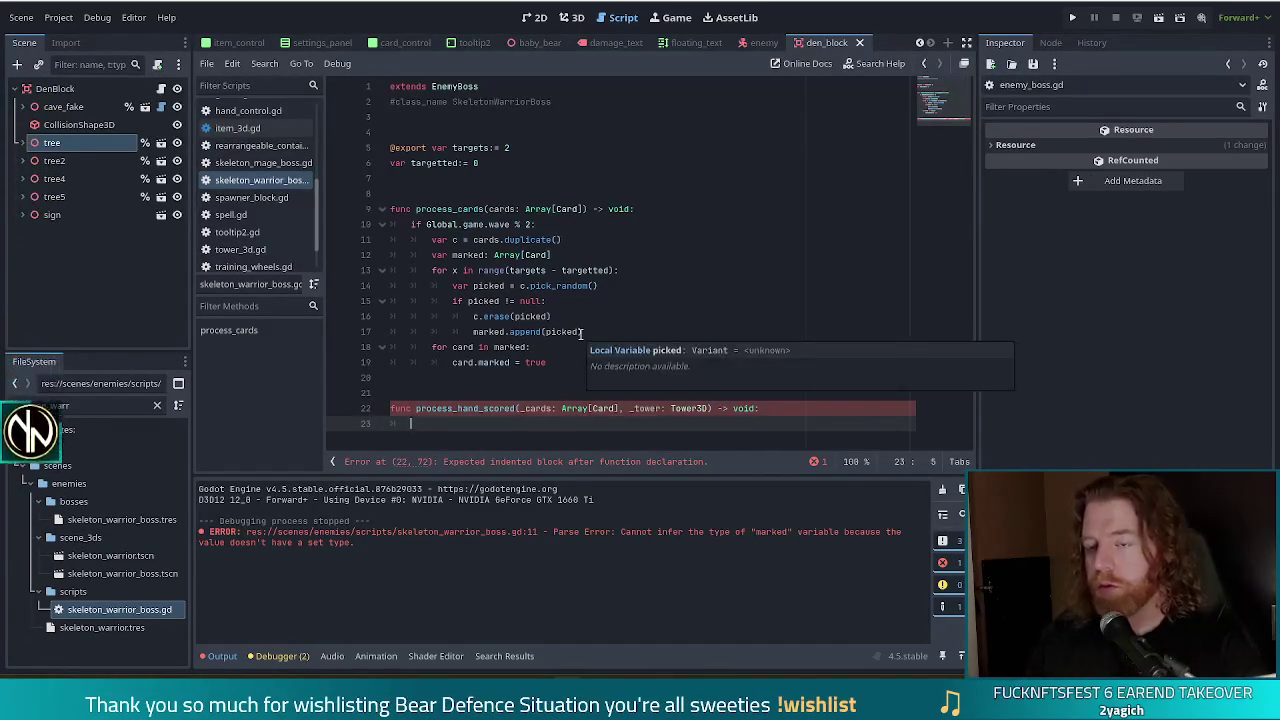
{"action": "type", "text": "target"}
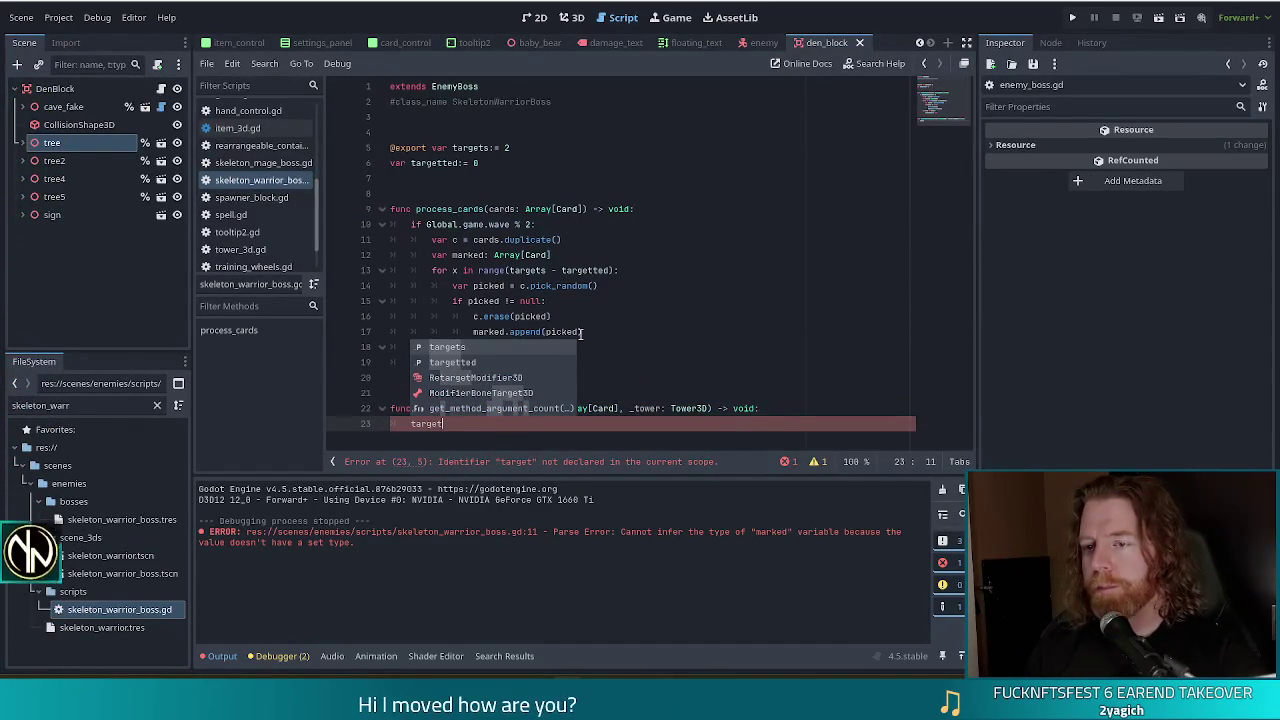
{"action": "key", "text": "Down"}
{"action": "key", "text": "Return"}
{"action": "type", "text": "0"}
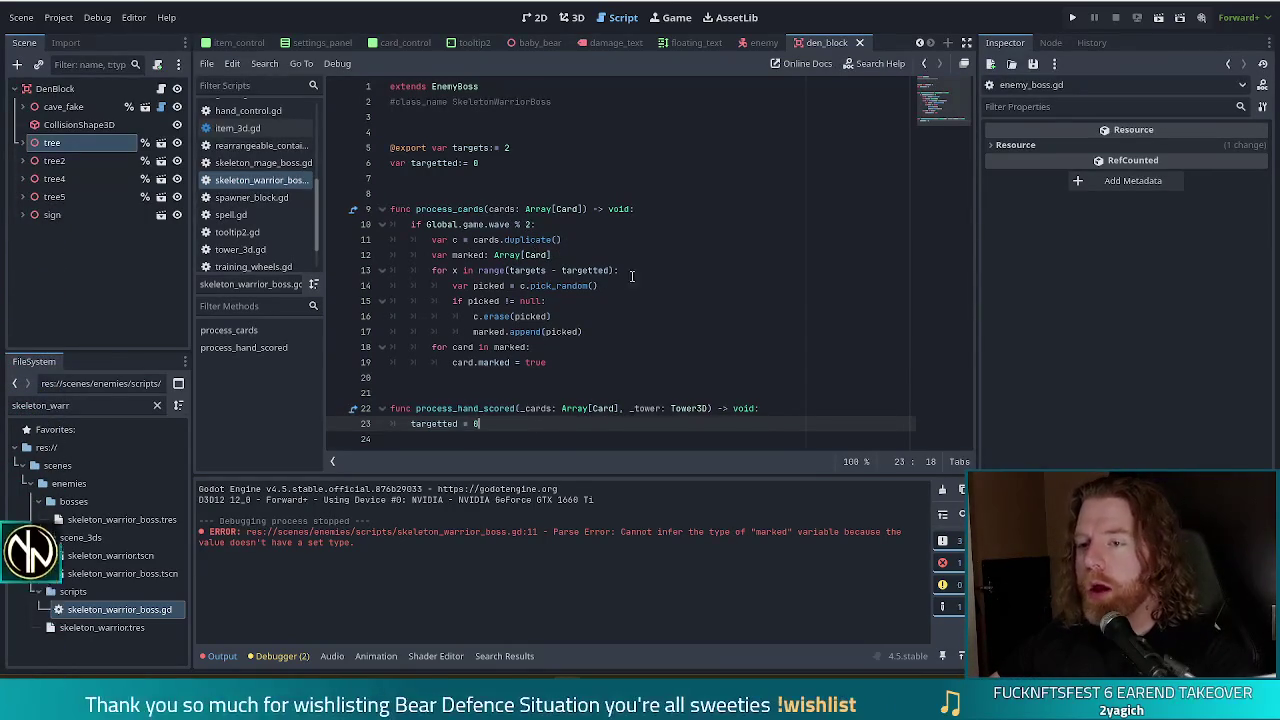
Step: Add 'targetted += 1' as the first line inside the card-marking for loop
{"action": "double_click", "coordinate": [463, 162]}
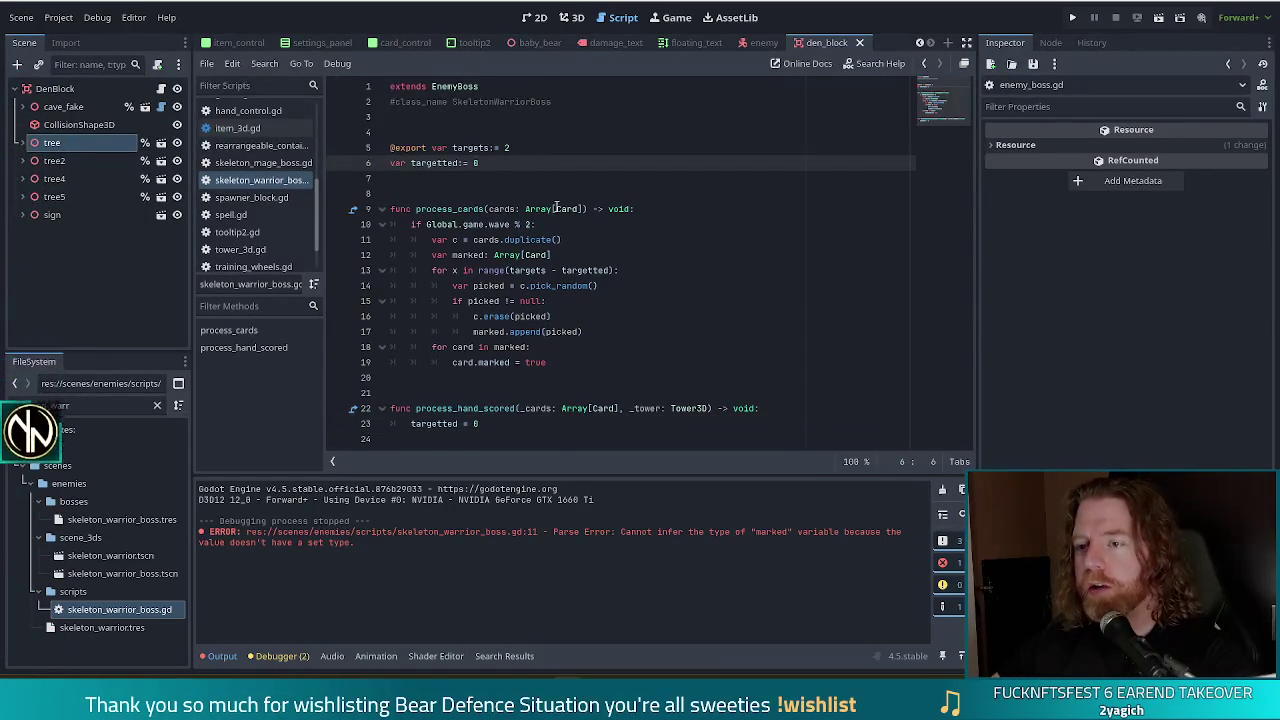
{"action": "left_click", "coordinate": [602, 229]}
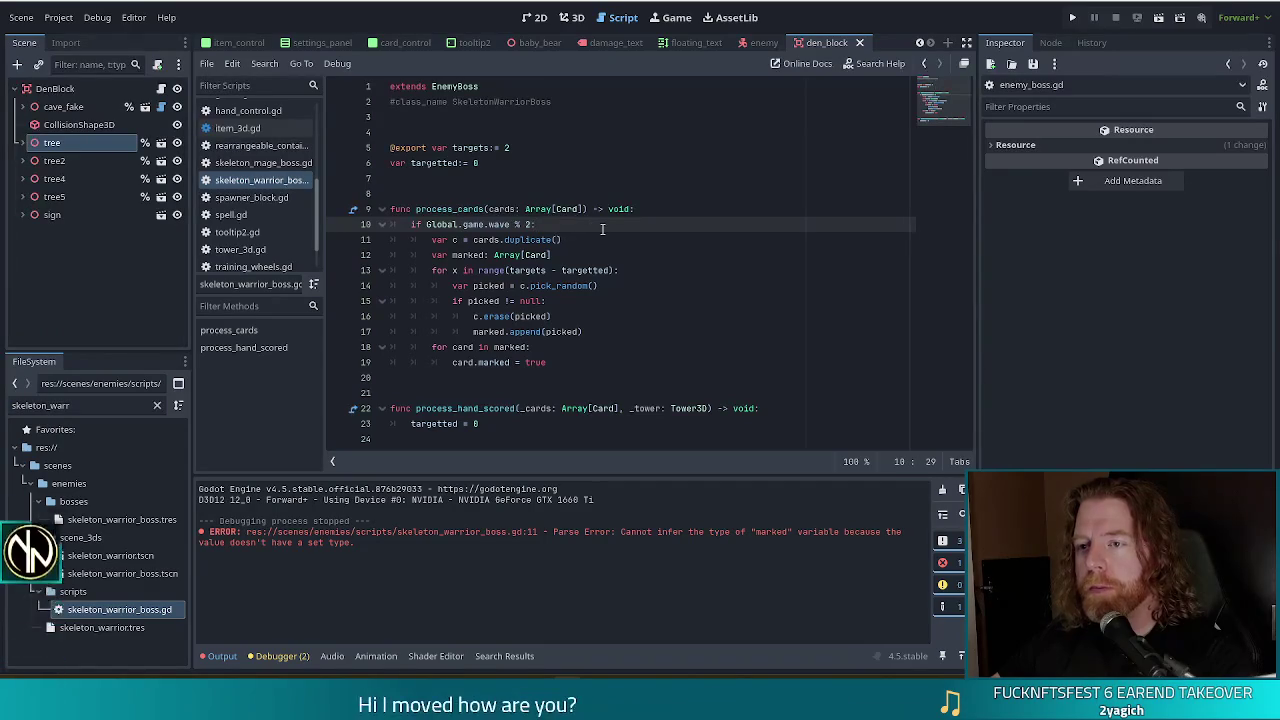
{"action": "left_click", "coordinate": [661, 271]}
{"action": "key", "text": "Return"}
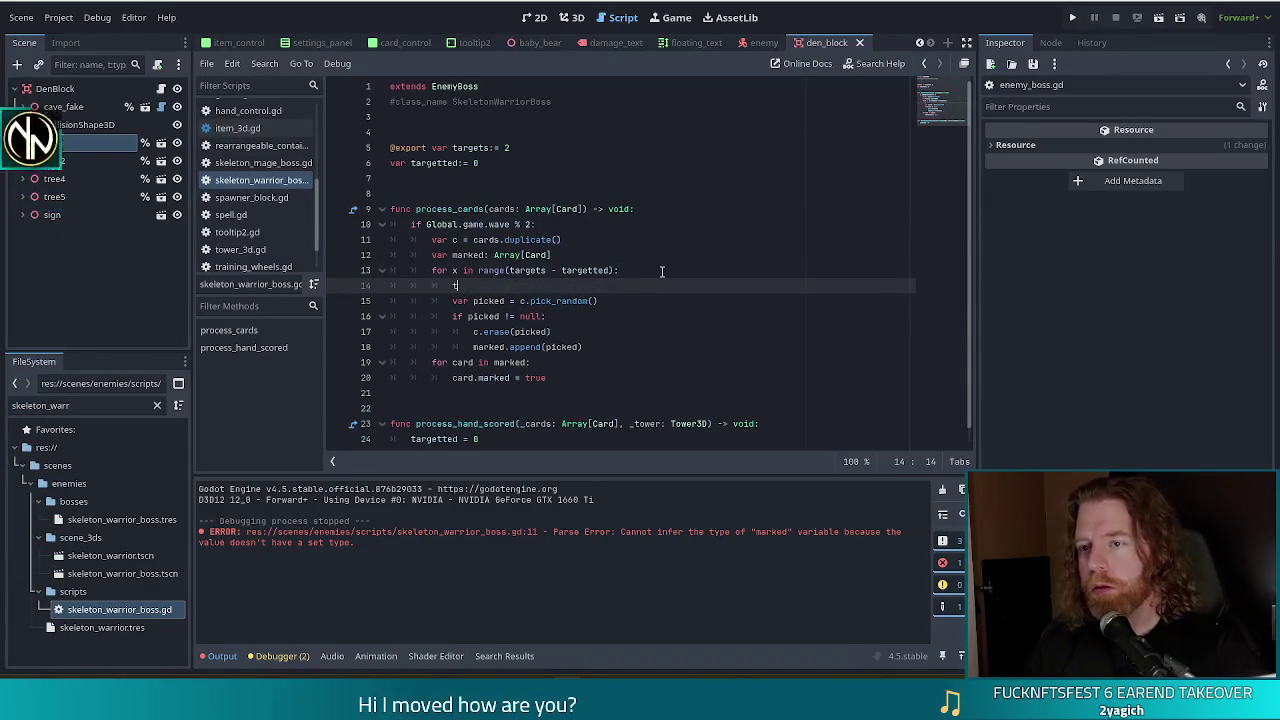
{"action": "type", "text": "arget"}
{"action": "key", "text": "Return"}
{"action": "type", "text": "+="}
{"action": "key", "text": "Escape"}
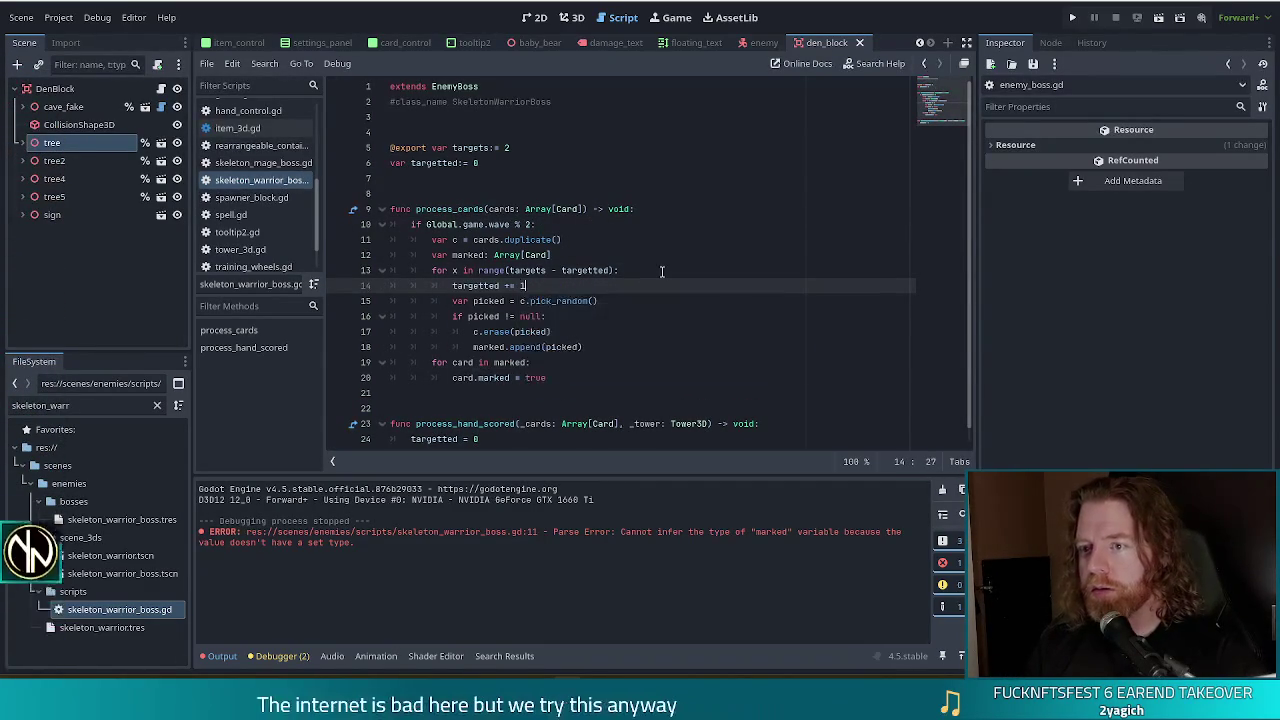
{"action": "type", "text": "1"}
{"action": "key", "text": "Down"}
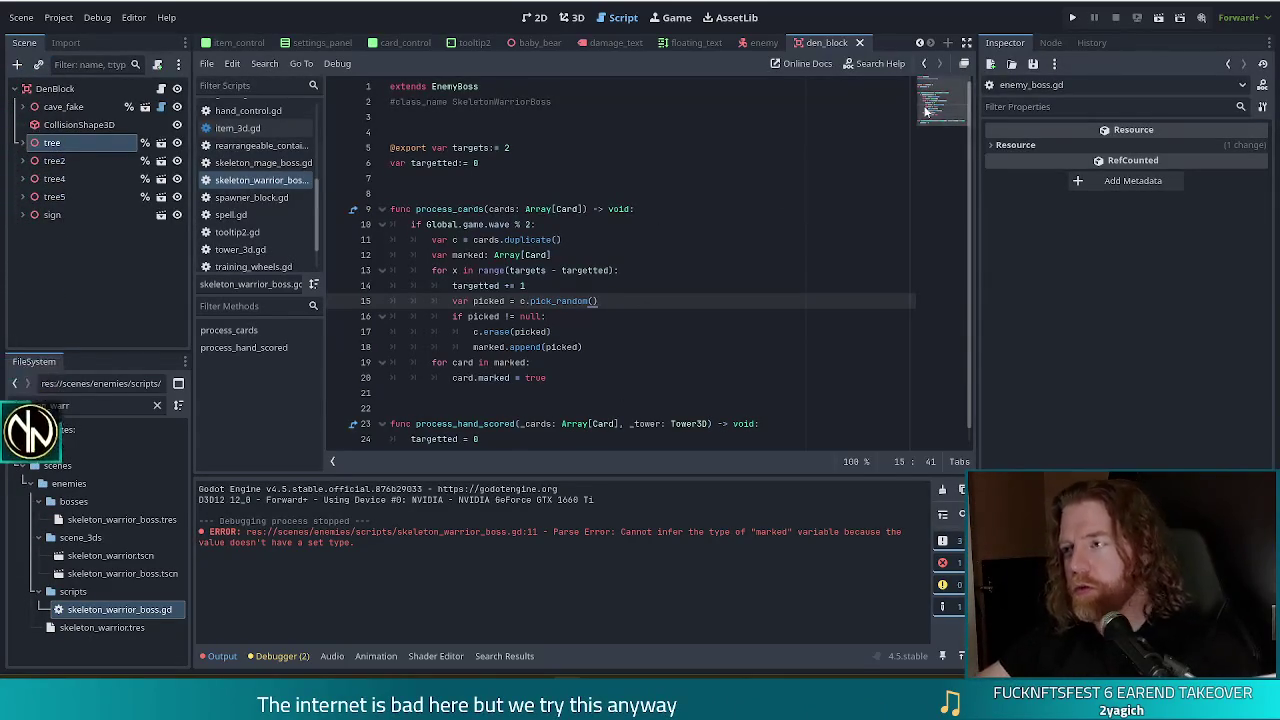
Step: Run the game, start a new game, and load the boss with set_enemy skeleton_warrior
{"action": "key", "text": "F5"}
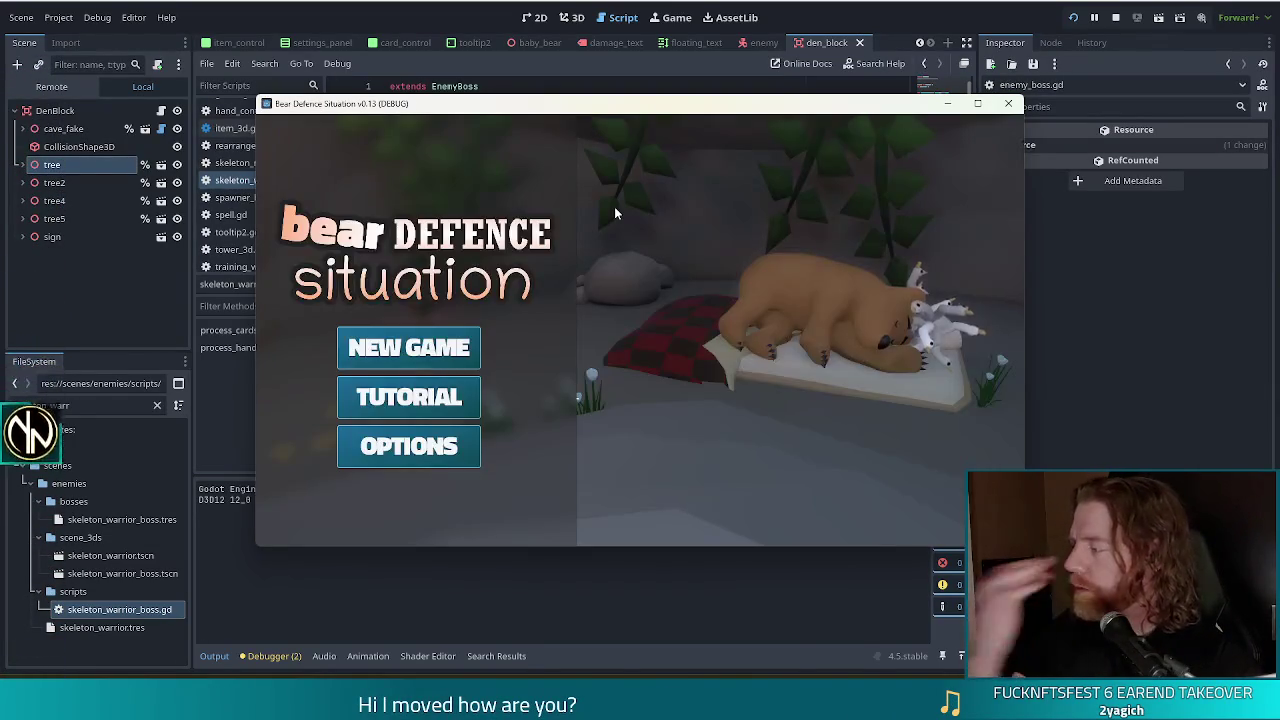
{"action": "left_click", "coordinate": [409, 347]}
{"action": "key", "text": "grave"}
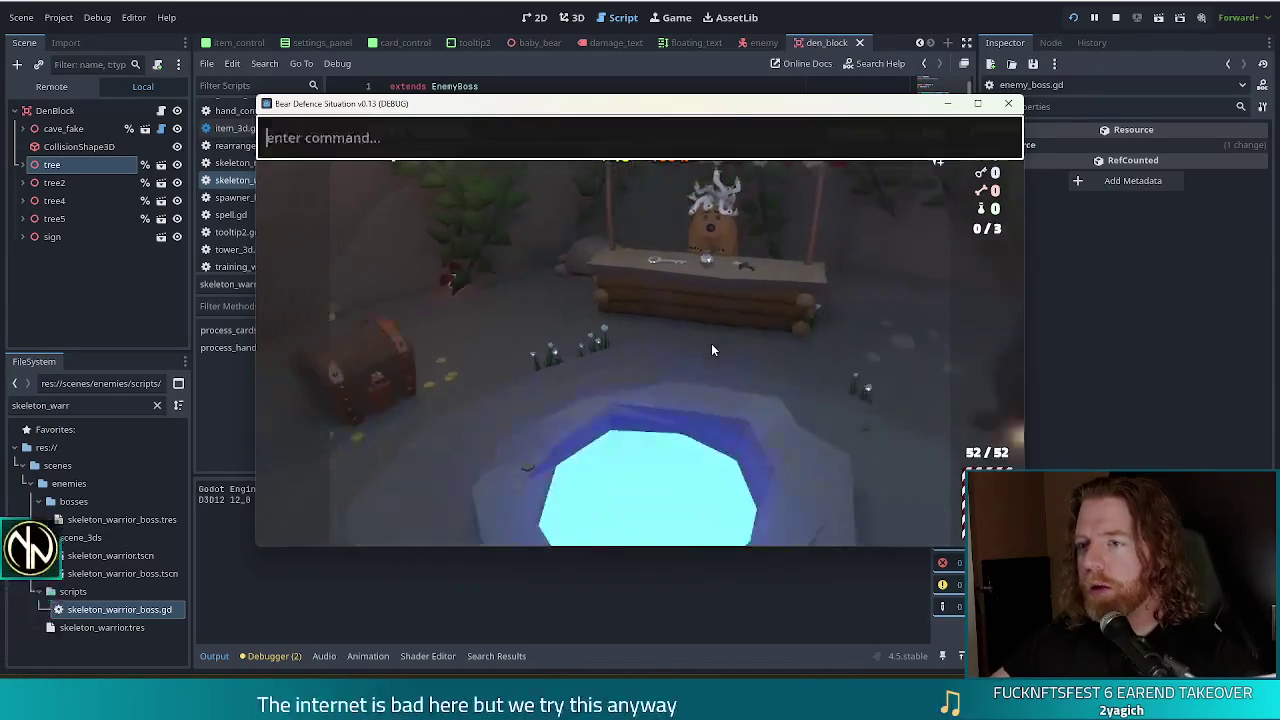
{"action": "type", "text": "set_enemy d"}
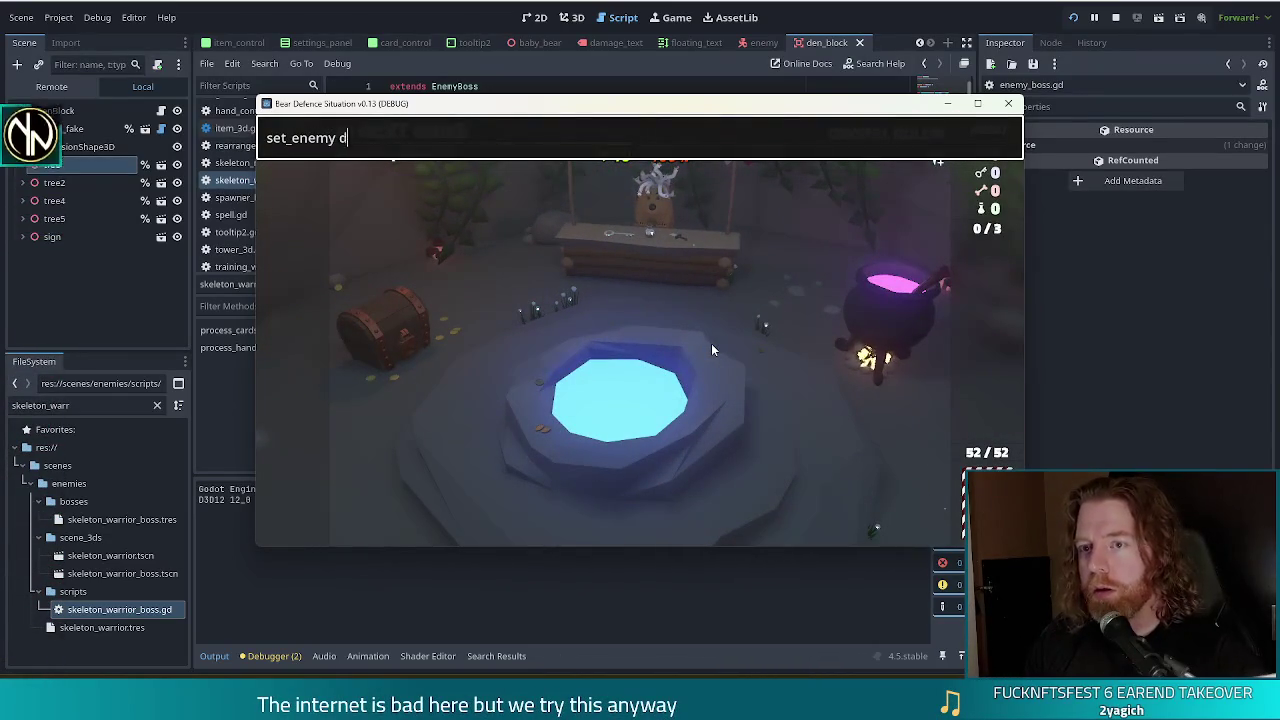
{"action": "key", "text": "BackSpace"}
{"action": "type", "text": "skeleton_warrior"}
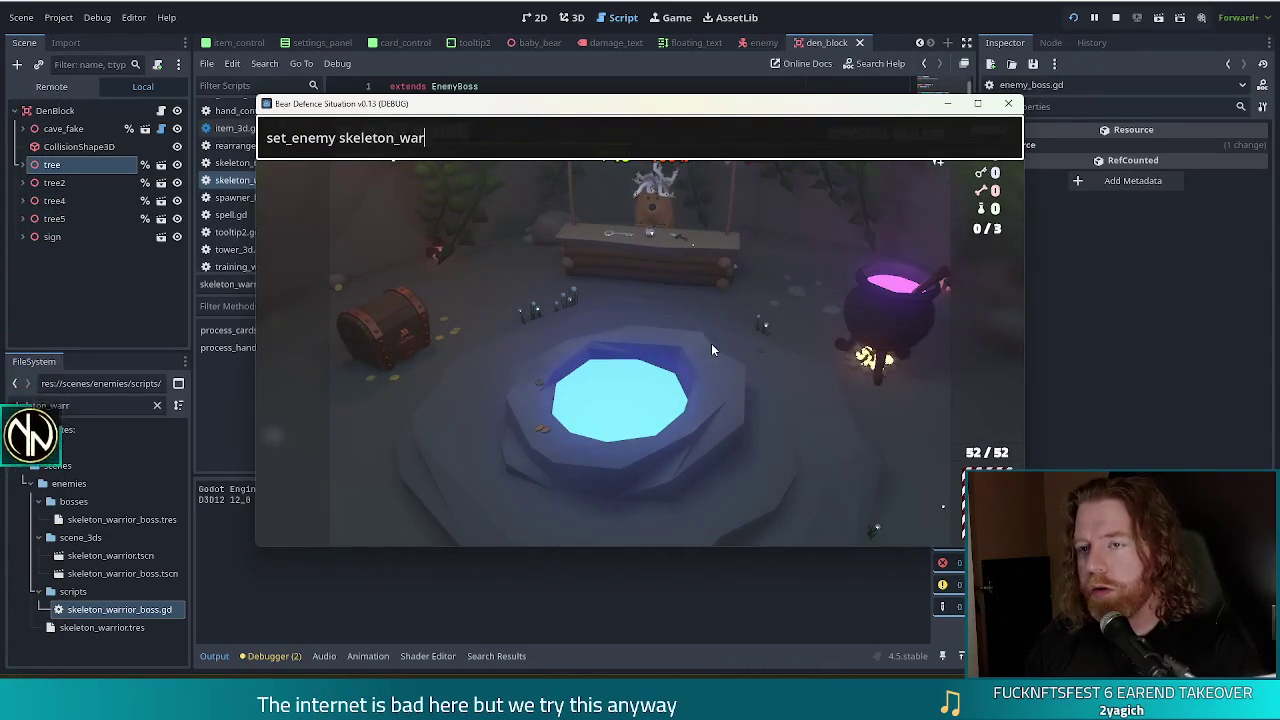
{"action": "key", "text": "Return"}
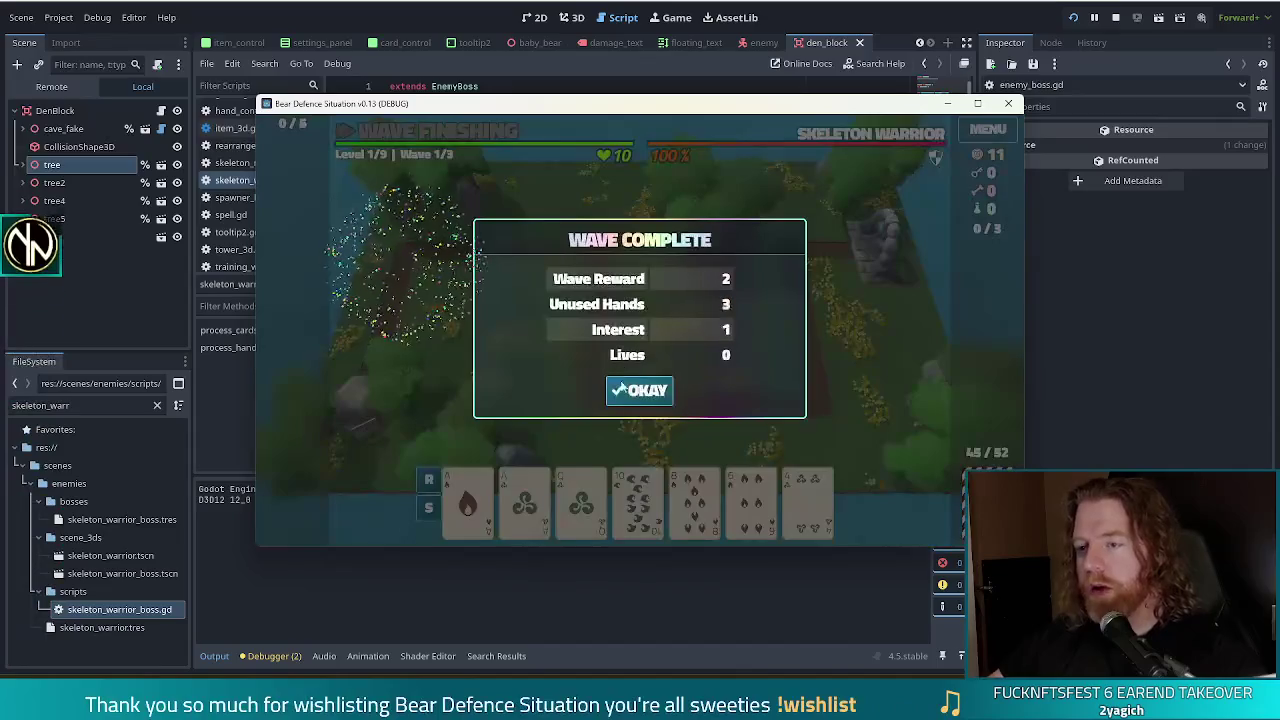
Step: Advance past the wave summary, then play an Ace hand and place a Ballista tower inside the path loop
{"action": "left_click", "coordinate": [640, 389]}
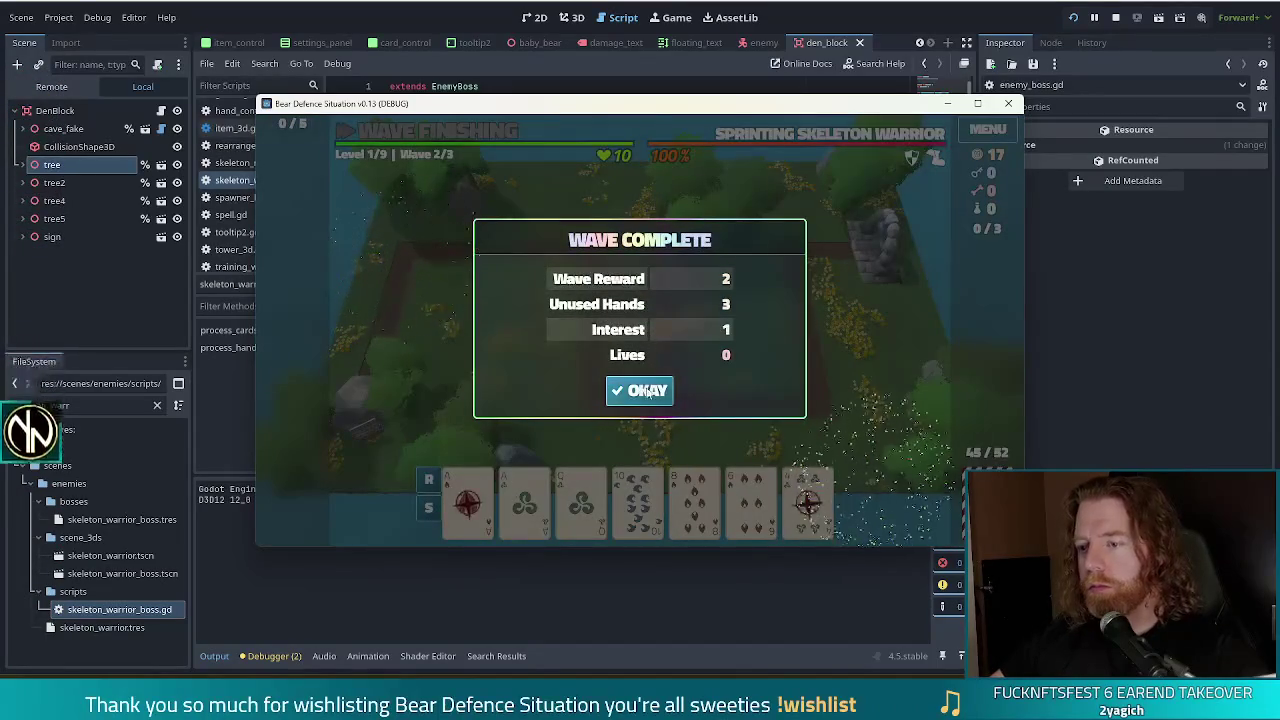
{"action": "left_click", "coordinate": [643, 391]}
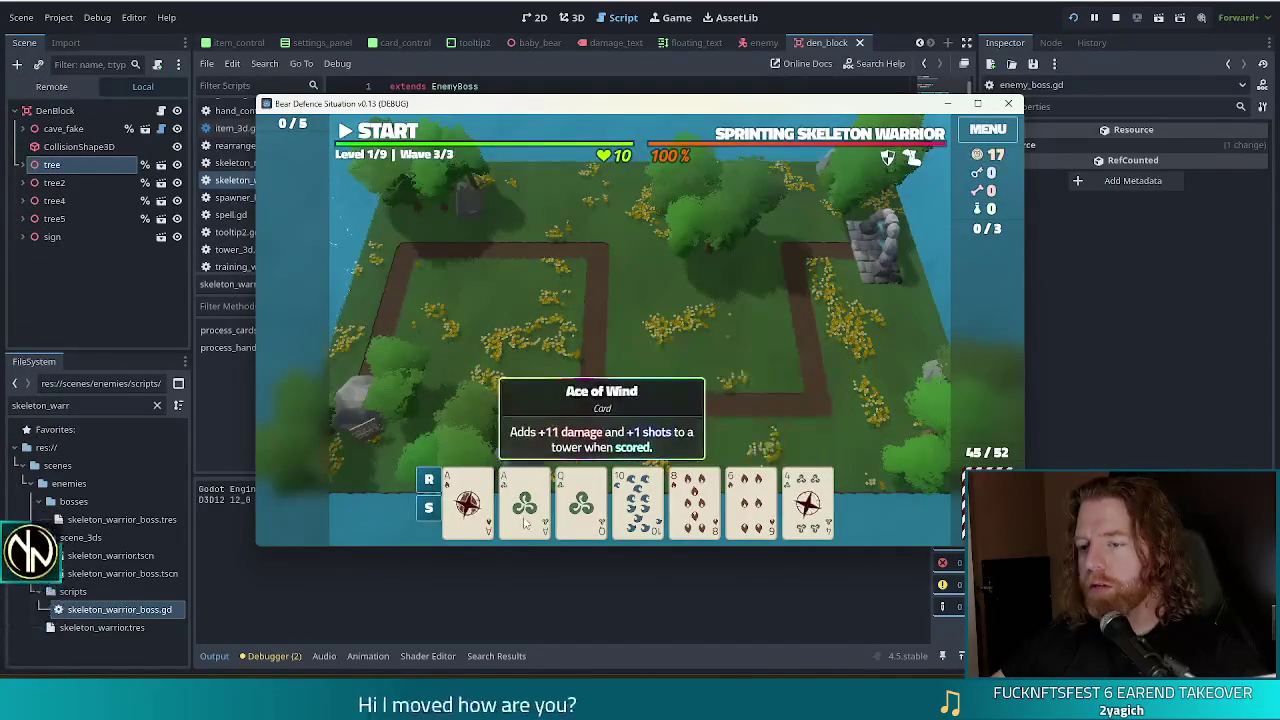
{"action": "mouse_move", "coordinate": [818, 487]}
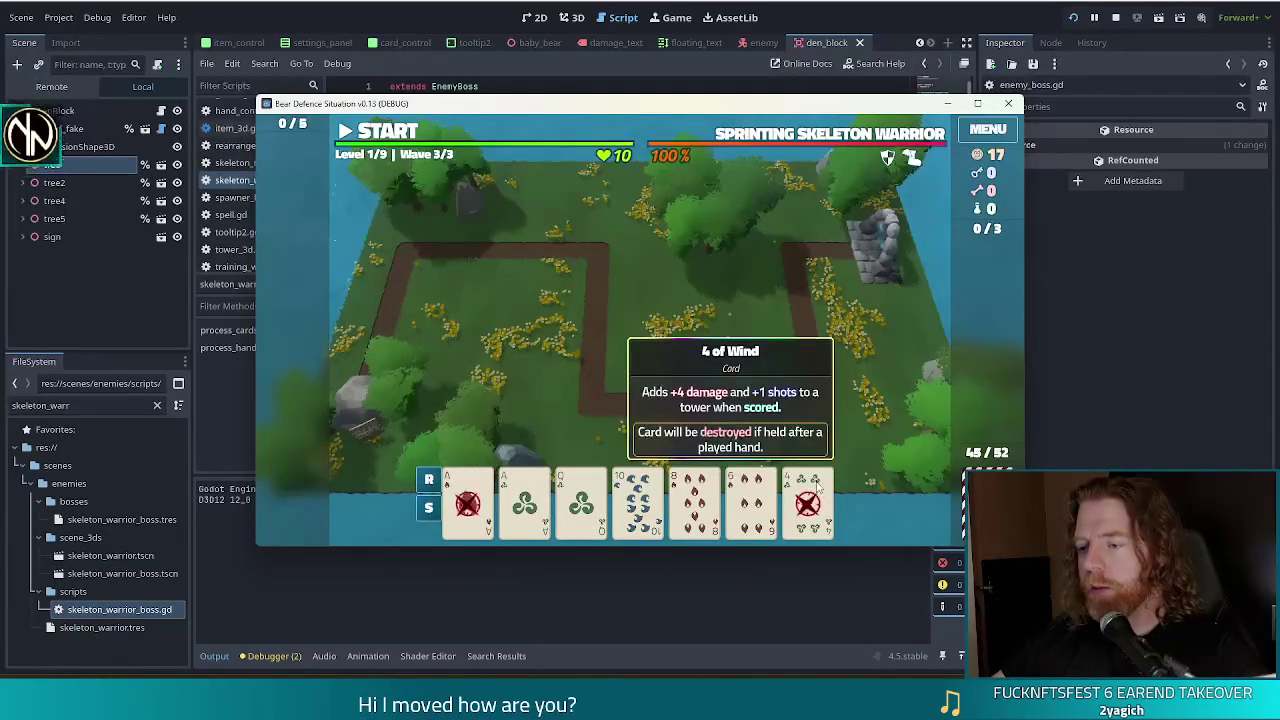
{"action": "left_click", "coordinate": [467, 500]}
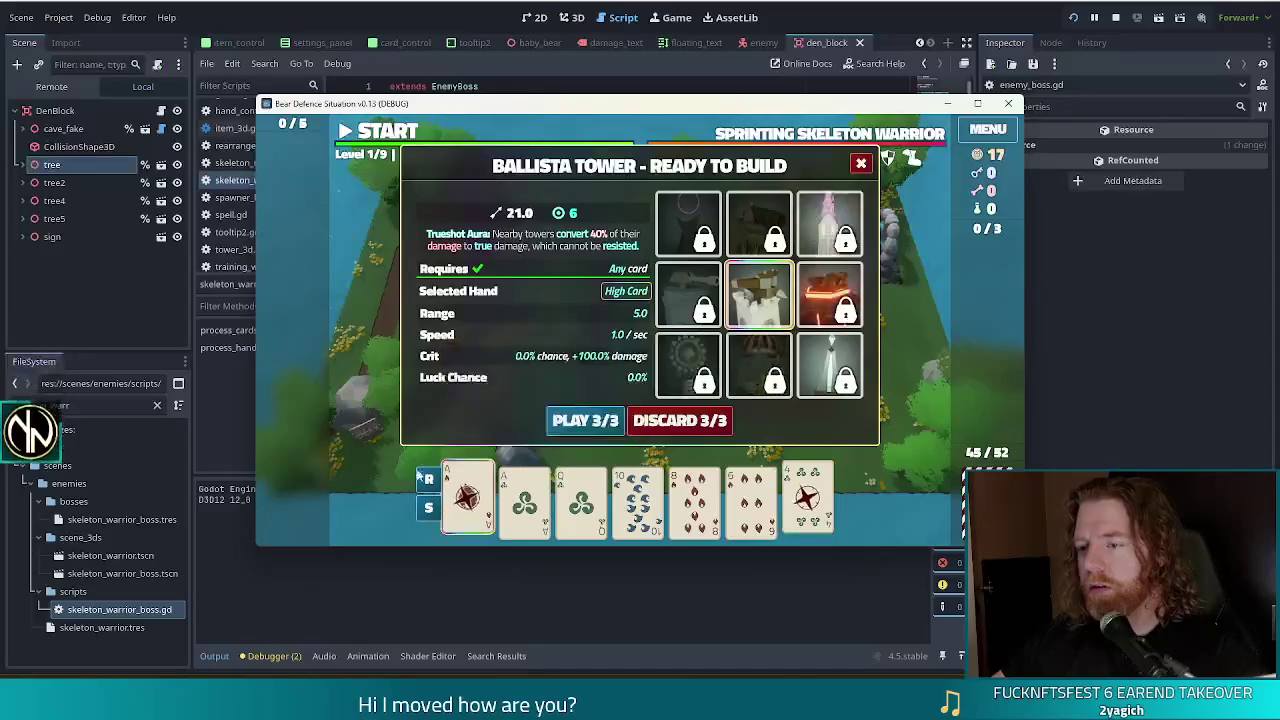
{"action": "left_click", "coordinate": [690, 420]}
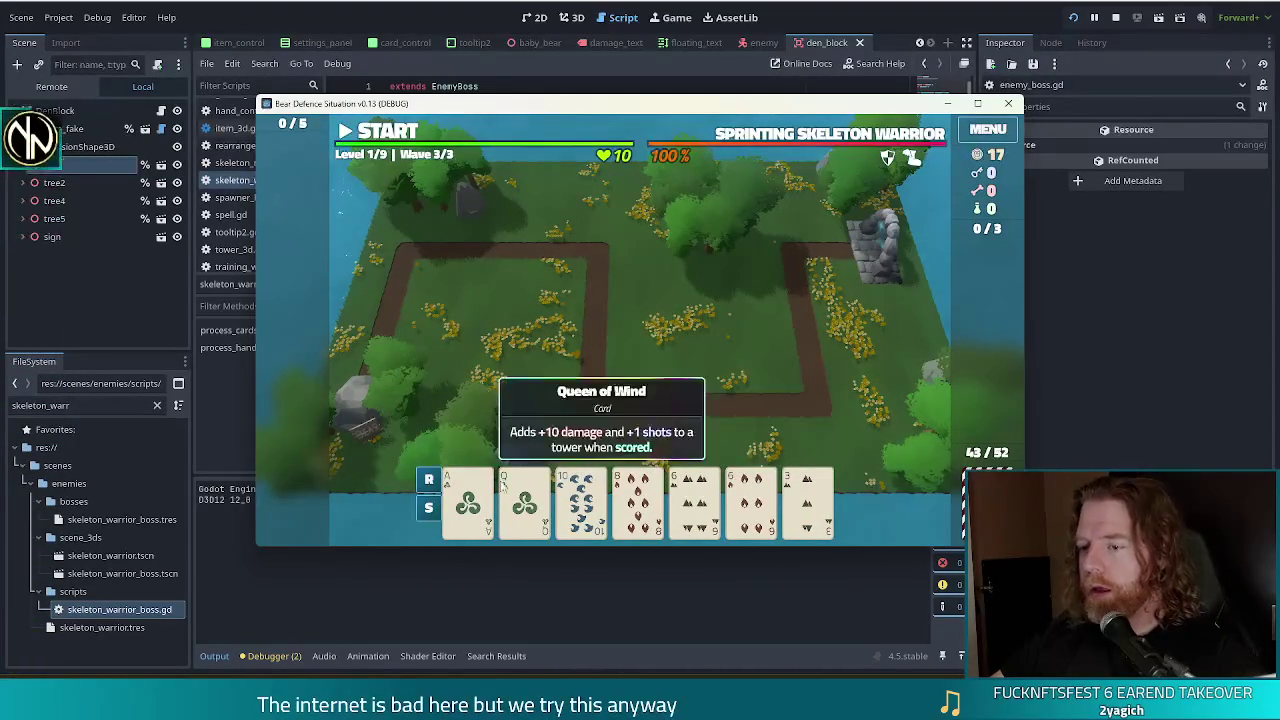
{"action": "left_click", "coordinate": [470, 495]}
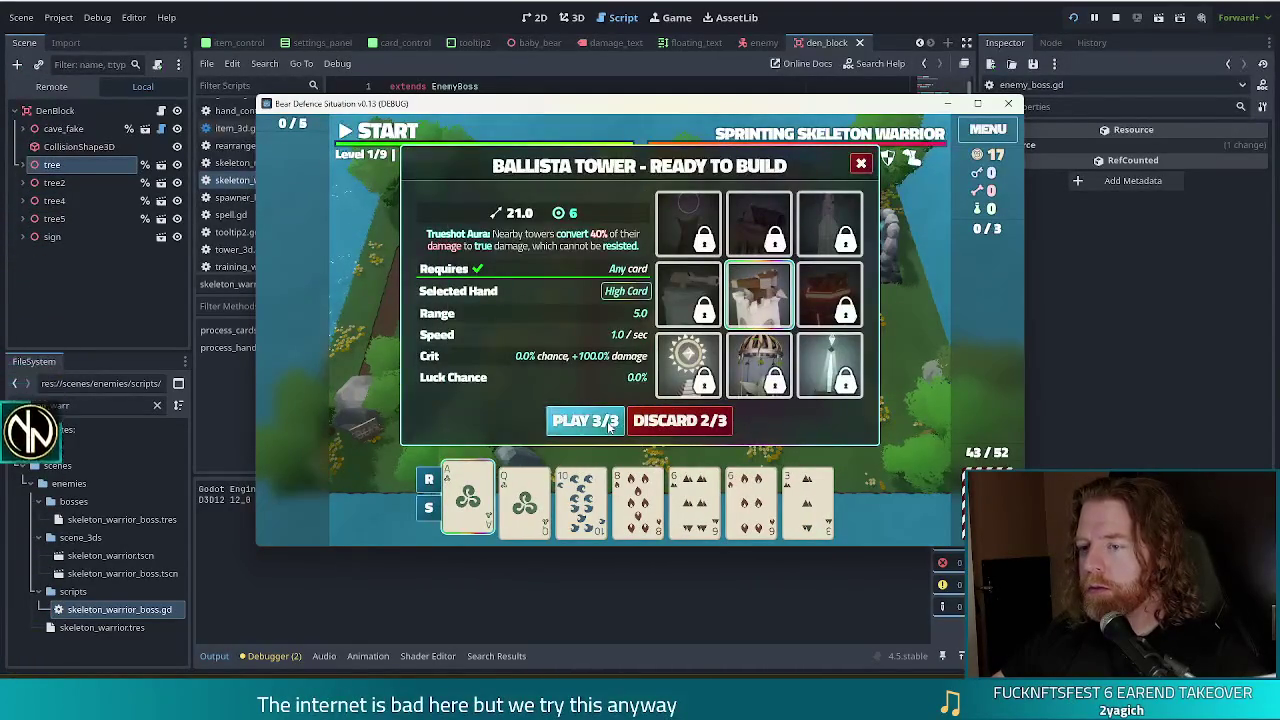
{"action": "left_click", "coordinate": [585, 420]}
{"action": "left_click", "coordinate": [750, 354]}
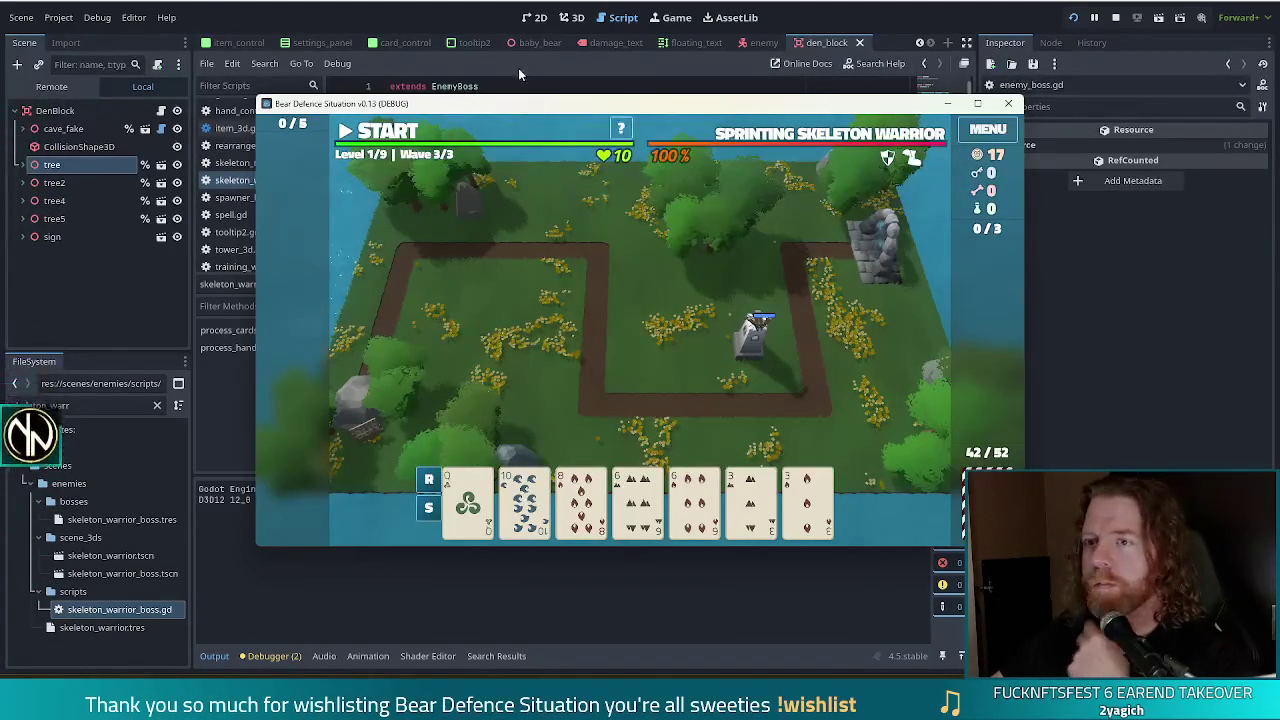
Step: Close the running game and insert a new line above the targetted = 0 reset
{"action": "left_click", "coordinate": [1008, 103]}
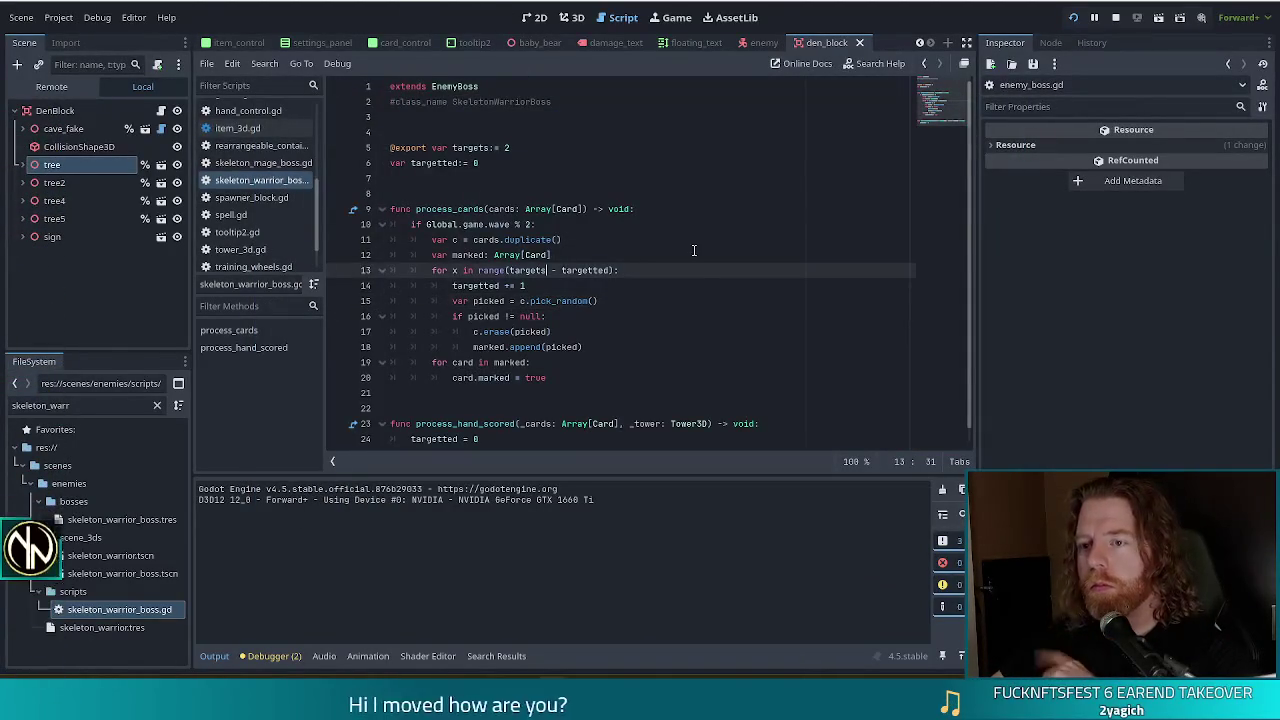
{"action": "scroll", "coordinate": [700, 252], "scroll_direction": "down", "scroll_amount": 1}
{"action": "mouse_move", "coordinate": [559, 224]}
{"action": "left_mouse_down"}
{"action": "mouse_move", "coordinate": [512, 208]}
{"action": "mouse_move", "coordinate": [540, 330]}
{"action": "left_mouse_up"}
{"action": "left_click", "coordinate": [500, 378]}
{"action": "left_click_drag", "start_coordinate": [437, 408], "coordinate": [512, 418]}
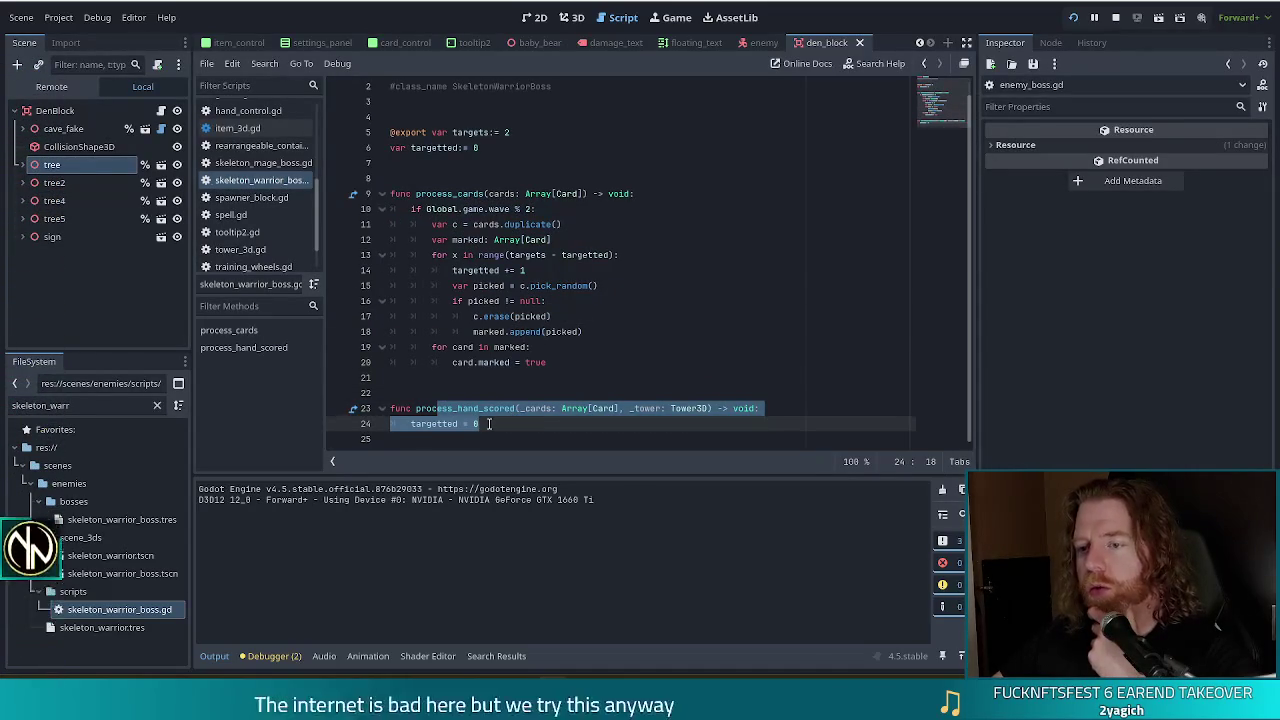
{"action": "left_click", "coordinate": [489, 424]}
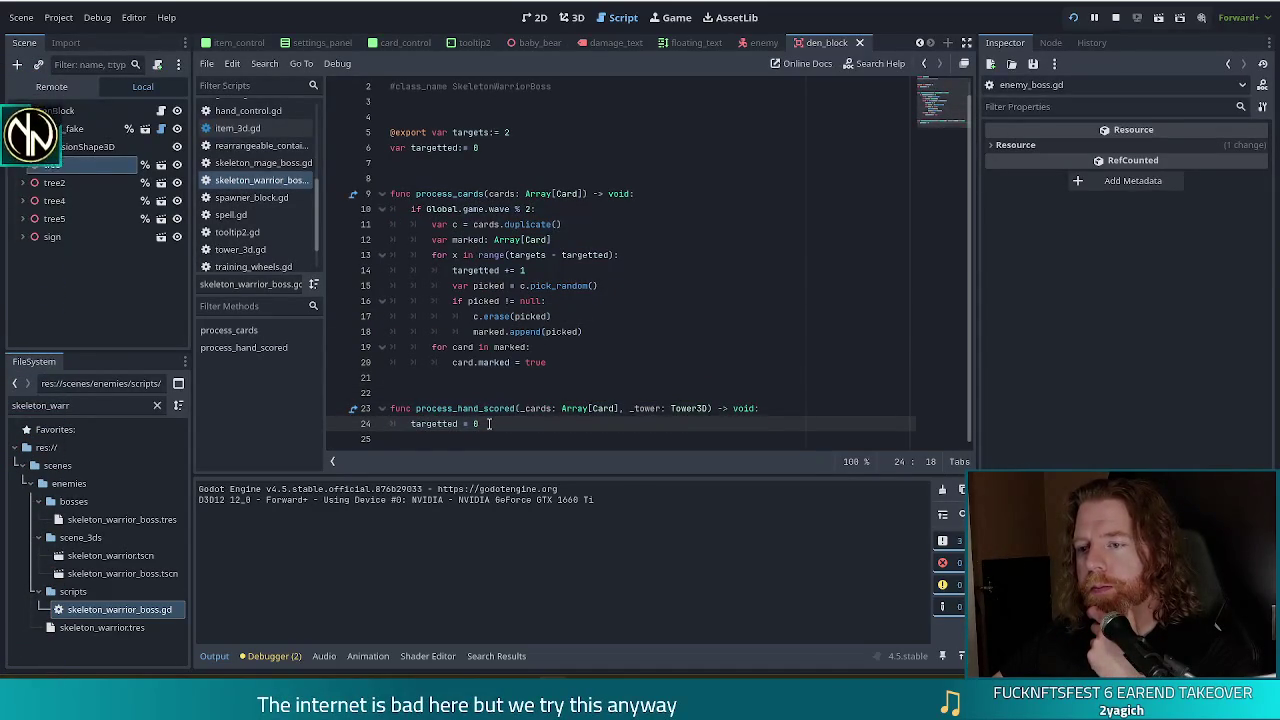
{"action": "key", "text": "Home"}
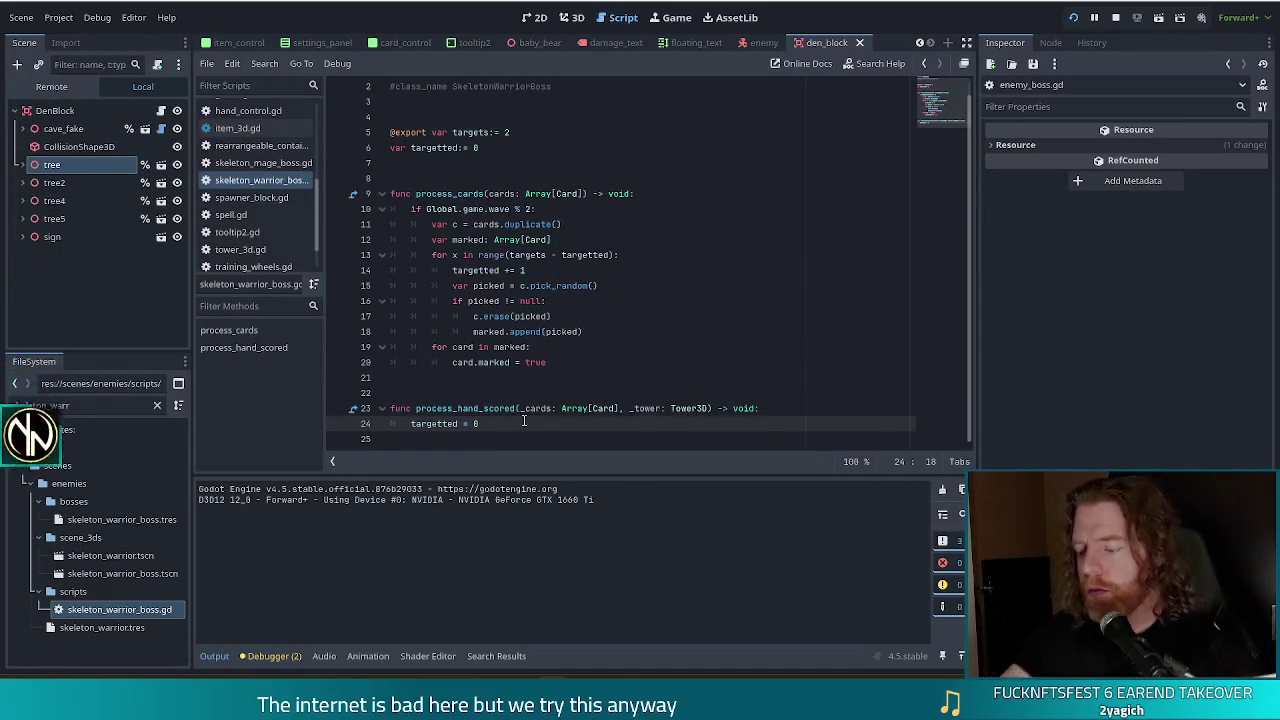
{"action": "key", "text": "Return"}
{"action": "key", "text": "Up"}
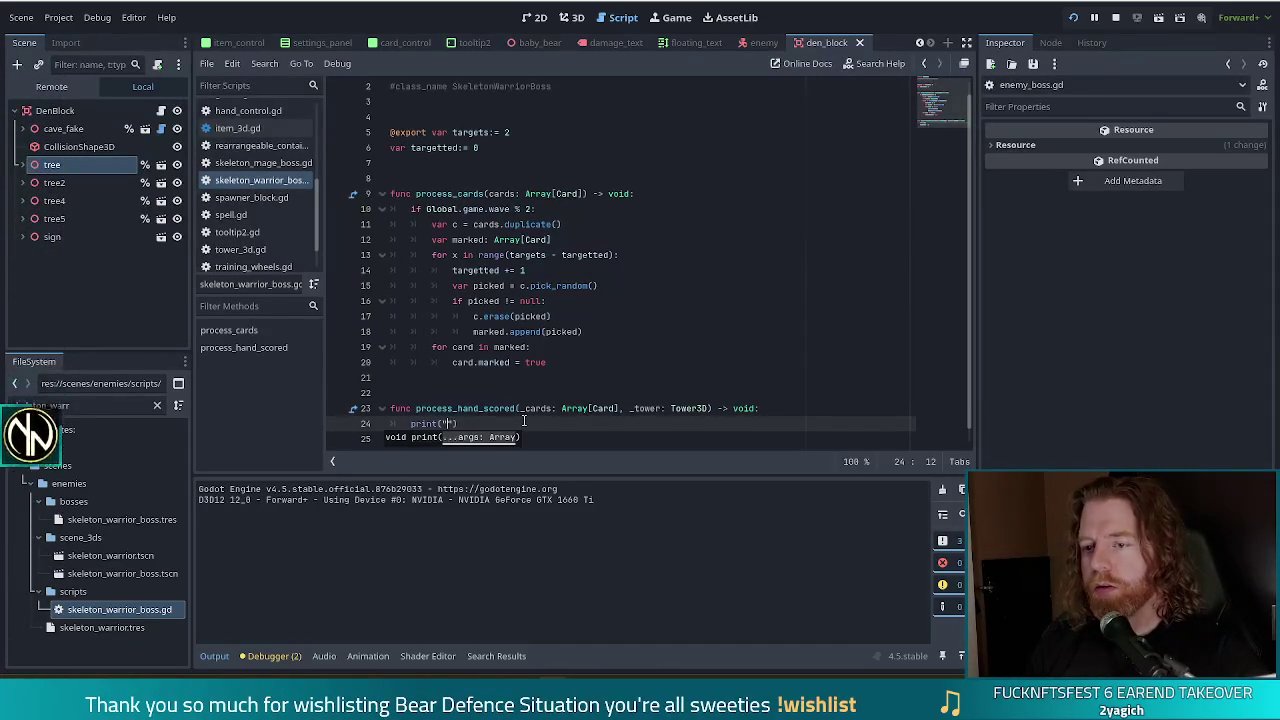
{"action": "type", "text": "scored"}
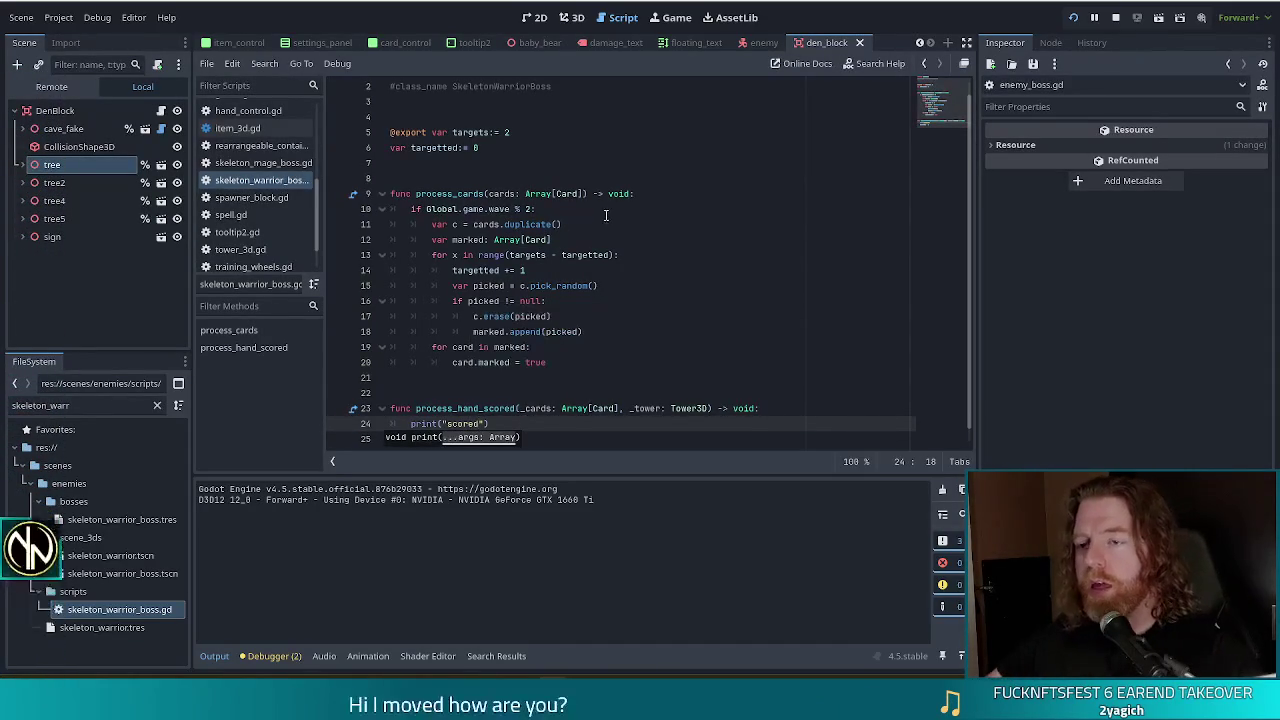
Step: Start a print line after the card-marking loop, then undo it
{"action": "left_click", "coordinate": [669, 194]}
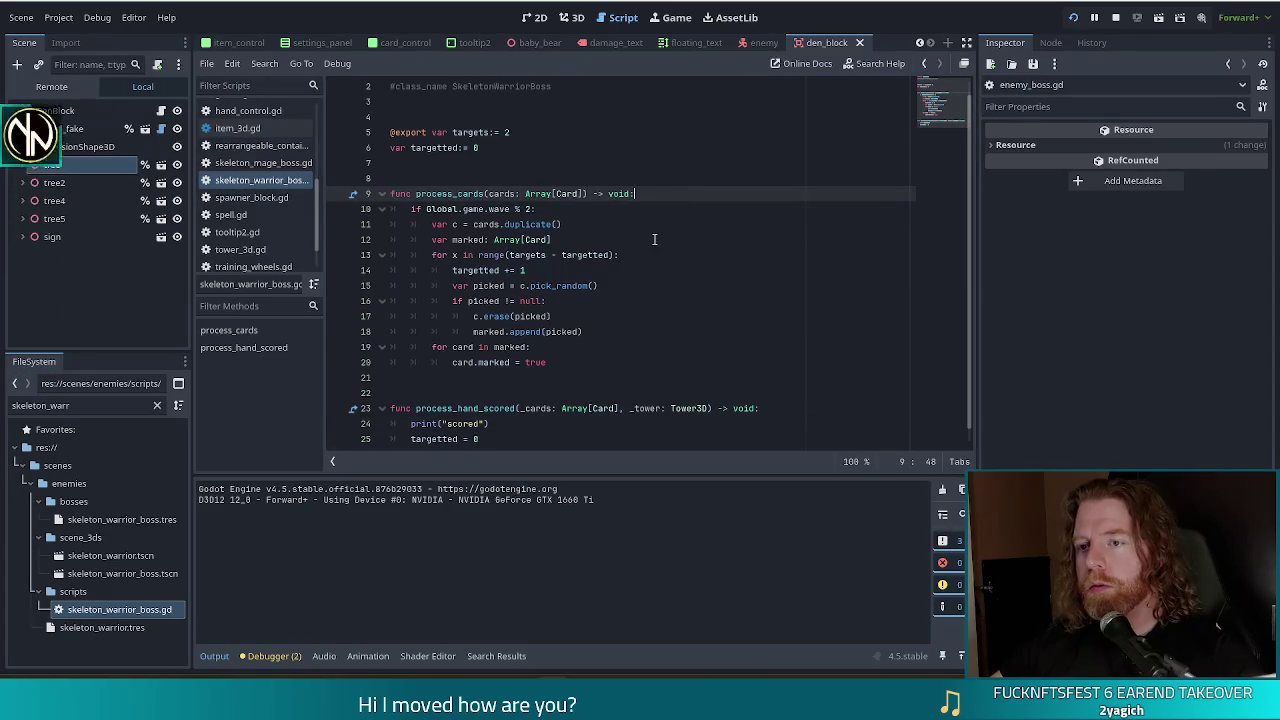
{"action": "left_click", "coordinate": [574, 362]}
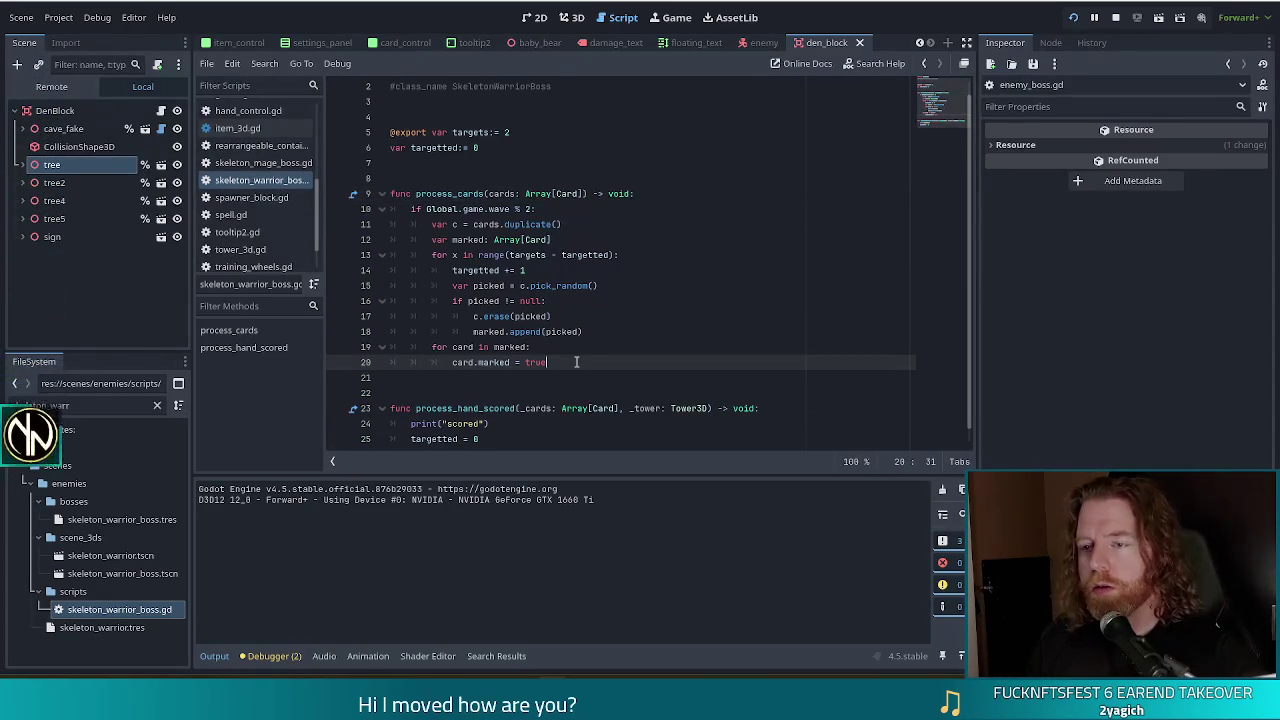
{"action": "key", "text": "Return"}
{"action": "key", "text": "BackSpace"}
{"action": "key", "text": "BackSpace"}
{"action": "type", "text": "pr"}
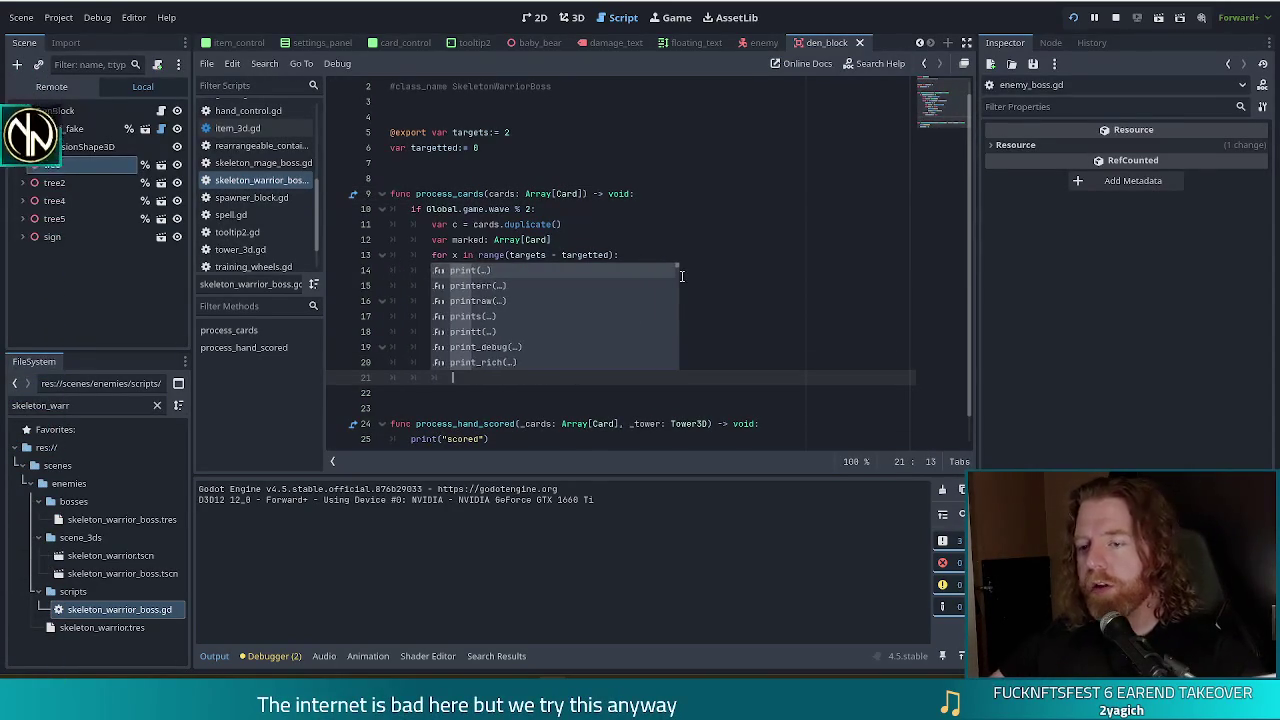
{"action": "key", "text": "ctrl+z"}
Step: Add print("process_cards") at the top of process_cards and change "scored" to "process_hand"
{"action": "left_click", "coordinate": [650, 194]}
{"action": "key", "text": "Return"}
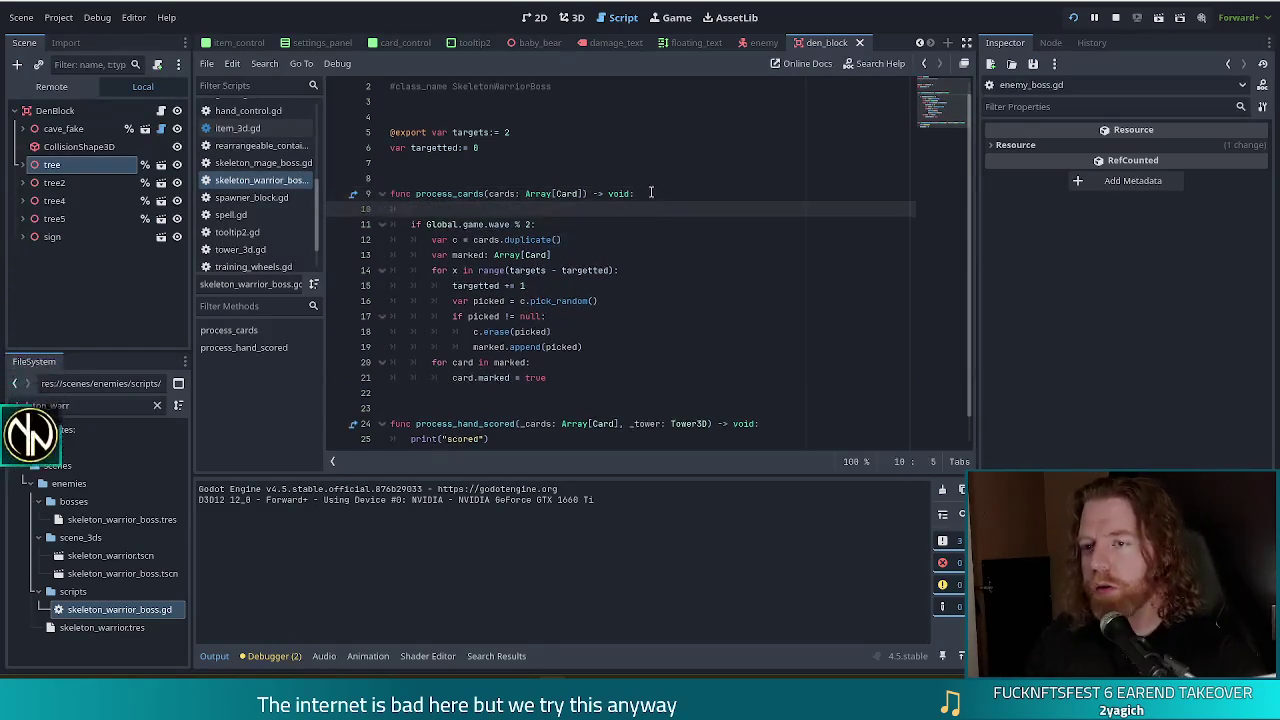
{"action": "type", "text": "print(\"pro"}
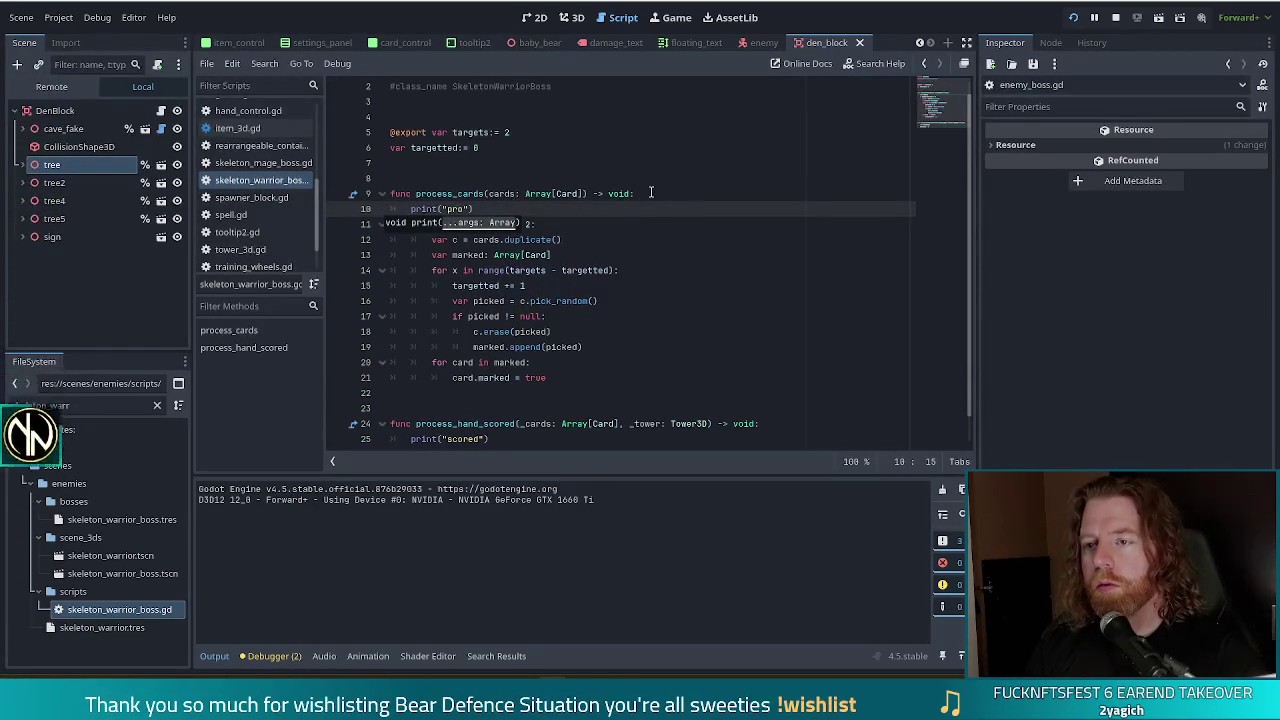
{"action": "type", "text": "cess"}
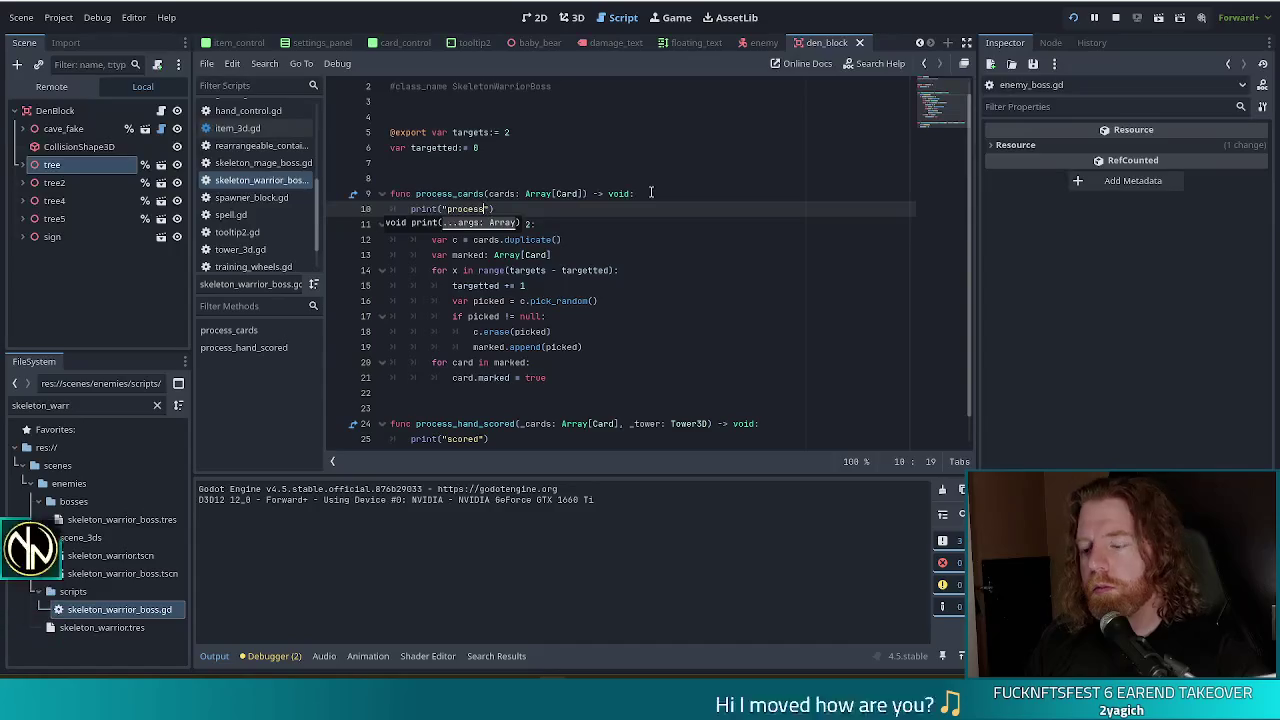
{"action": "type", "text": "_cards"}
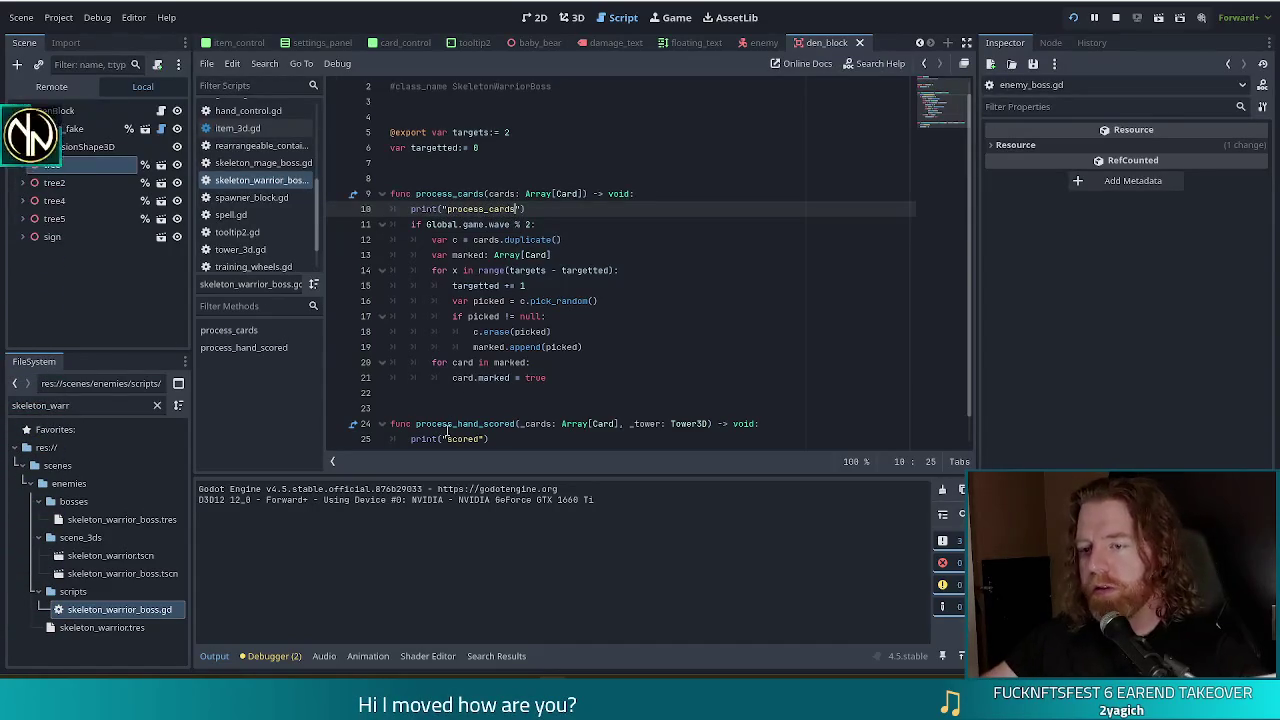
{"action": "double_click", "coordinate": [463, 438]}
{"action": "type", "text": "process_han"}
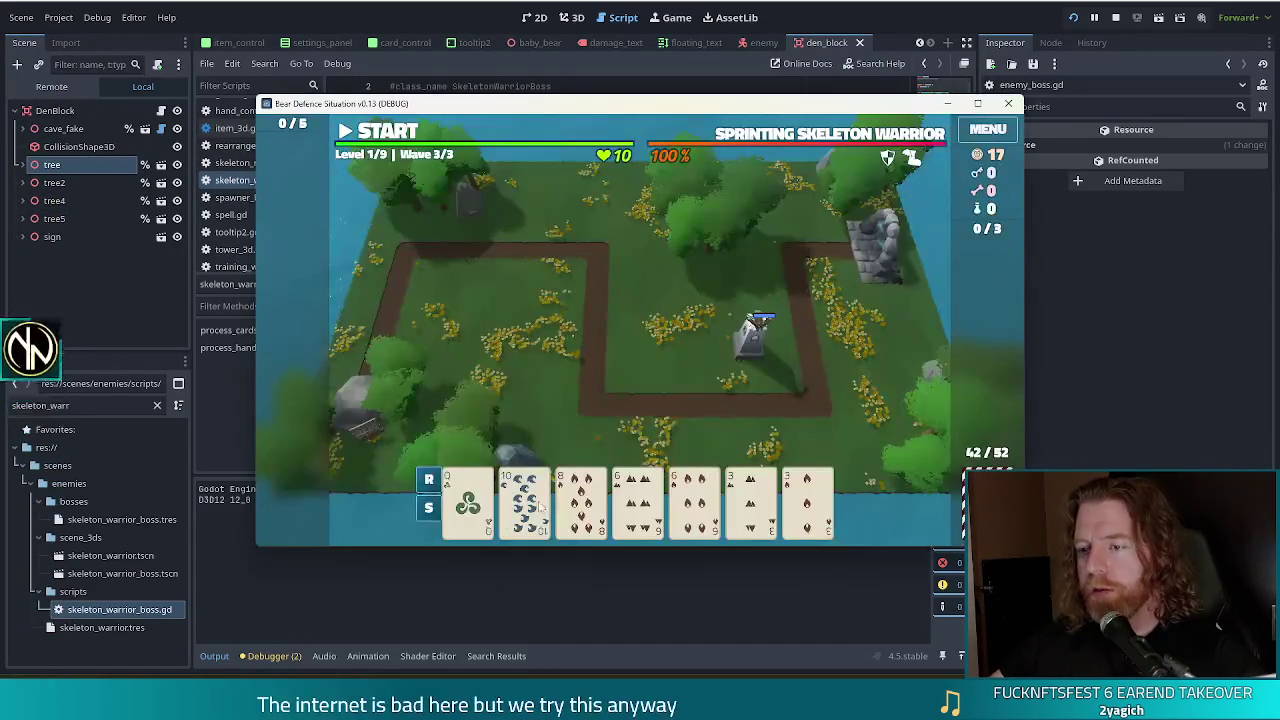
Step: Play the 10 card to place a ballista tower in the path loop, then return to the editor
{"action": "left_click", "coordinate": [539, 507]}
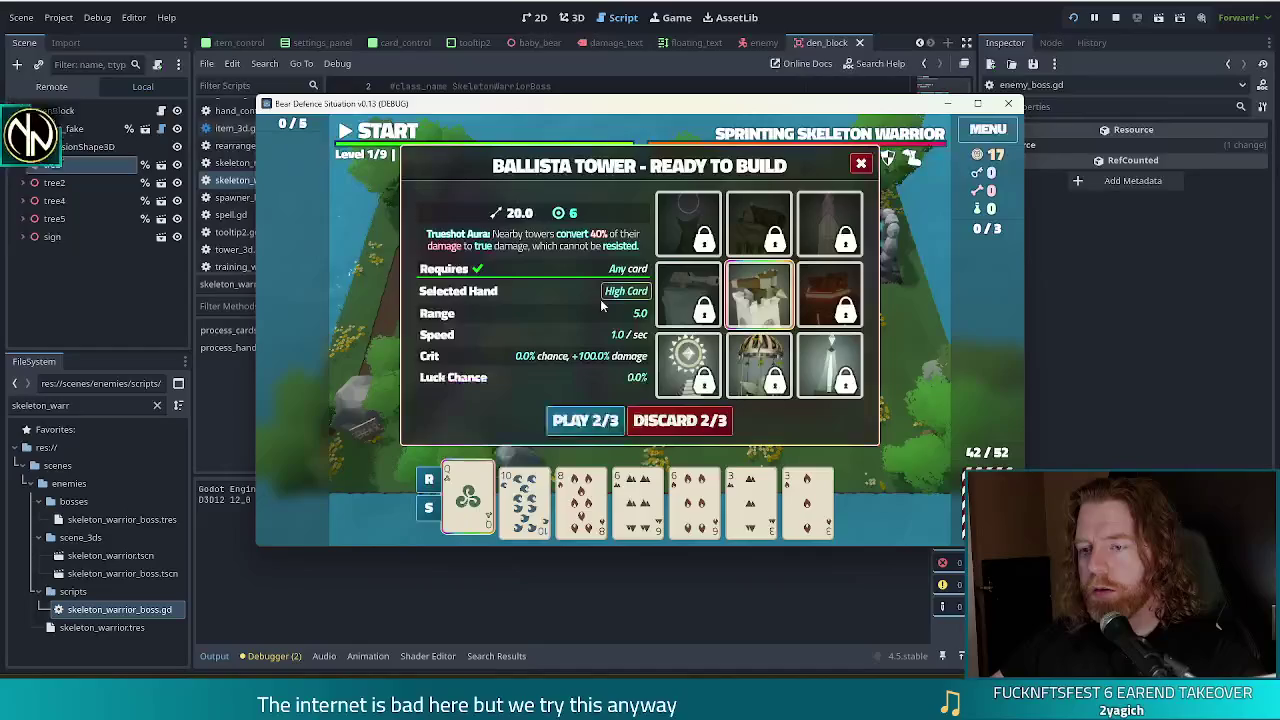
{"action": "left_click", "coordinate": [586, 422]}
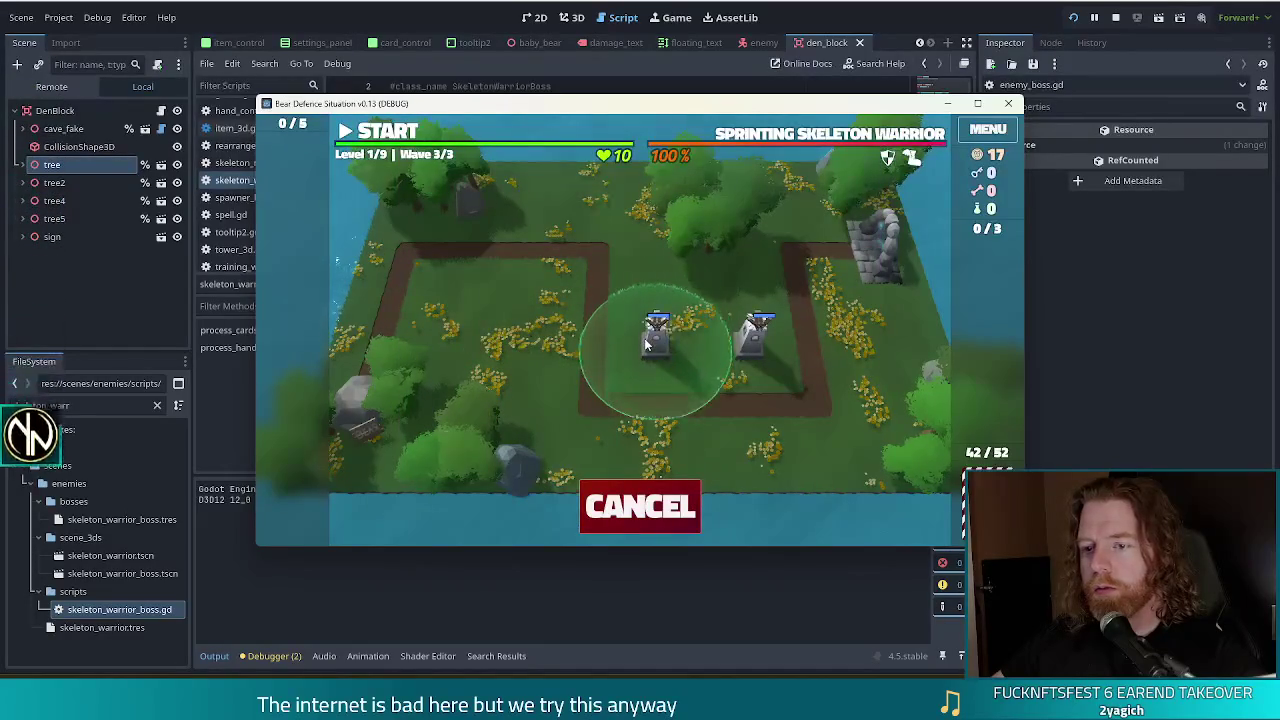
{"action": "left_click", "coordinate": [645, 343]}
{"action": "mouse_move", "coordinate": [592, 108]}
{"action": "left_mouse_down"}
{"action": "mouse_move", "coordinate": [640, 14]}
{"action": "mouse_move", "coordinate": [589, 55]}
{"action": "left_mouse_up"}
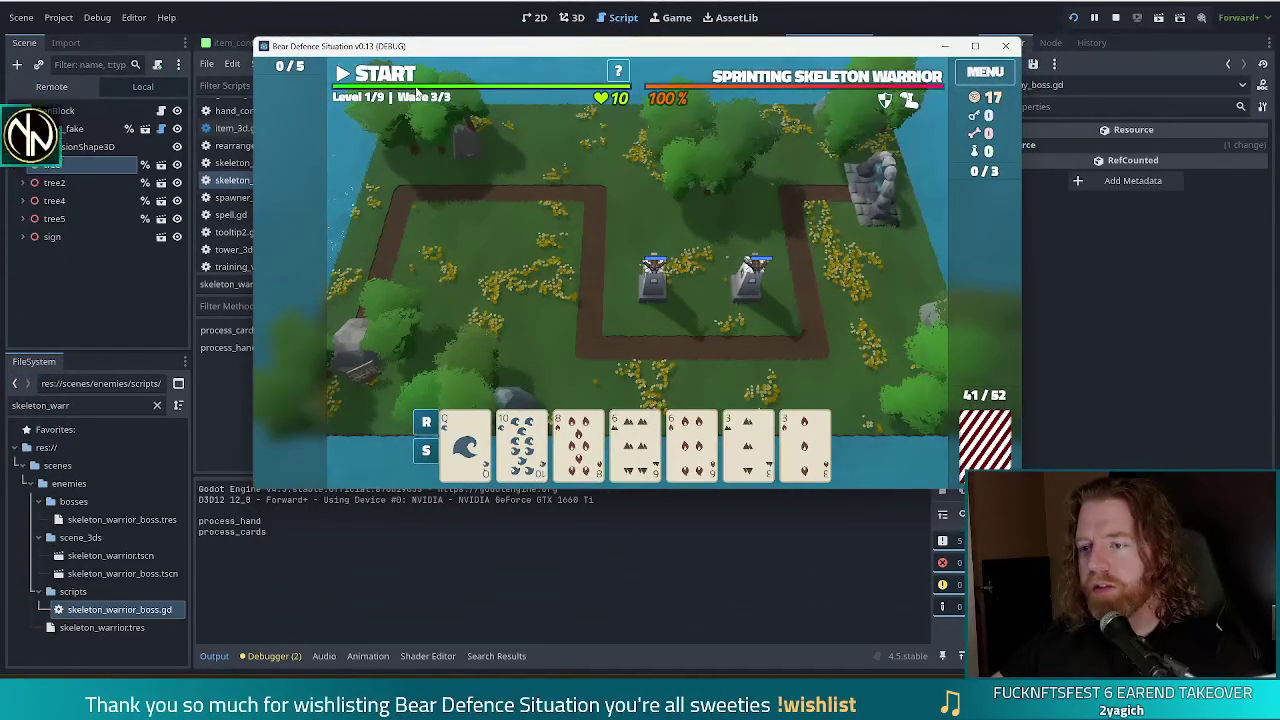
{"action": "key", "text": "alt+Tab"}
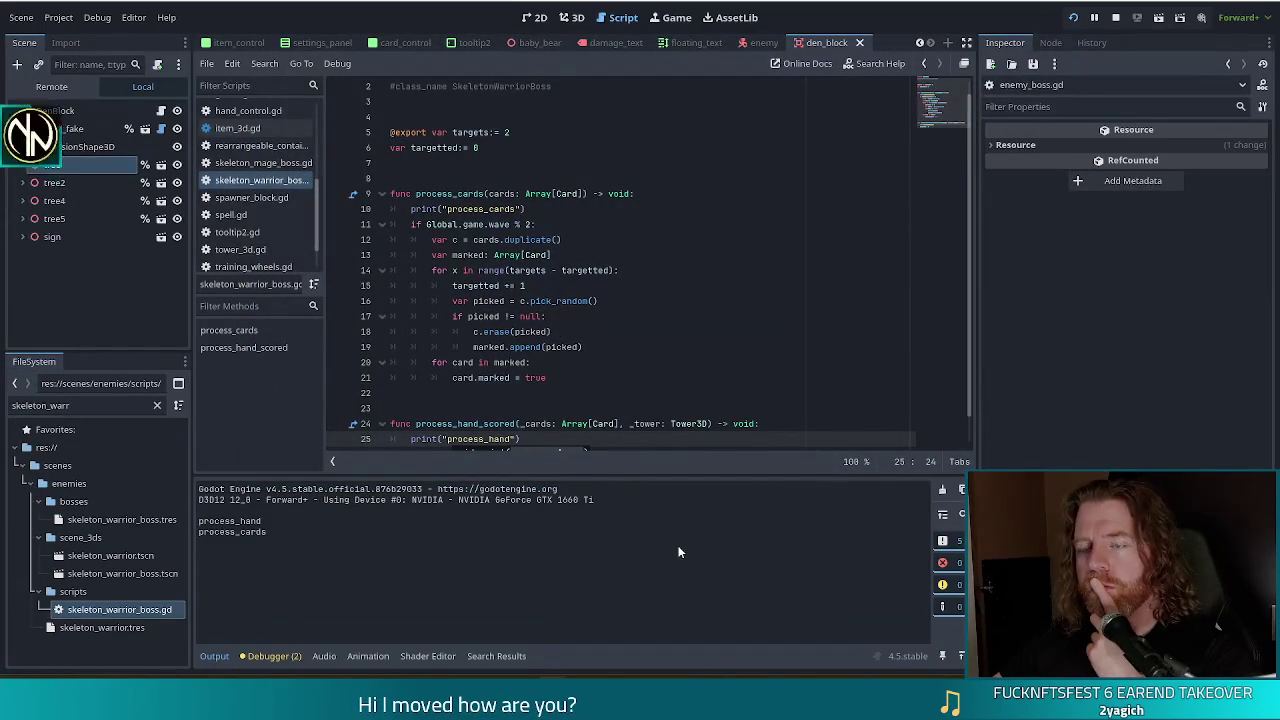
Step: Glance at the game, then locate the for loop and the process_cards print in the script
{"action": "left_click", "coordinate": [453, 254]}
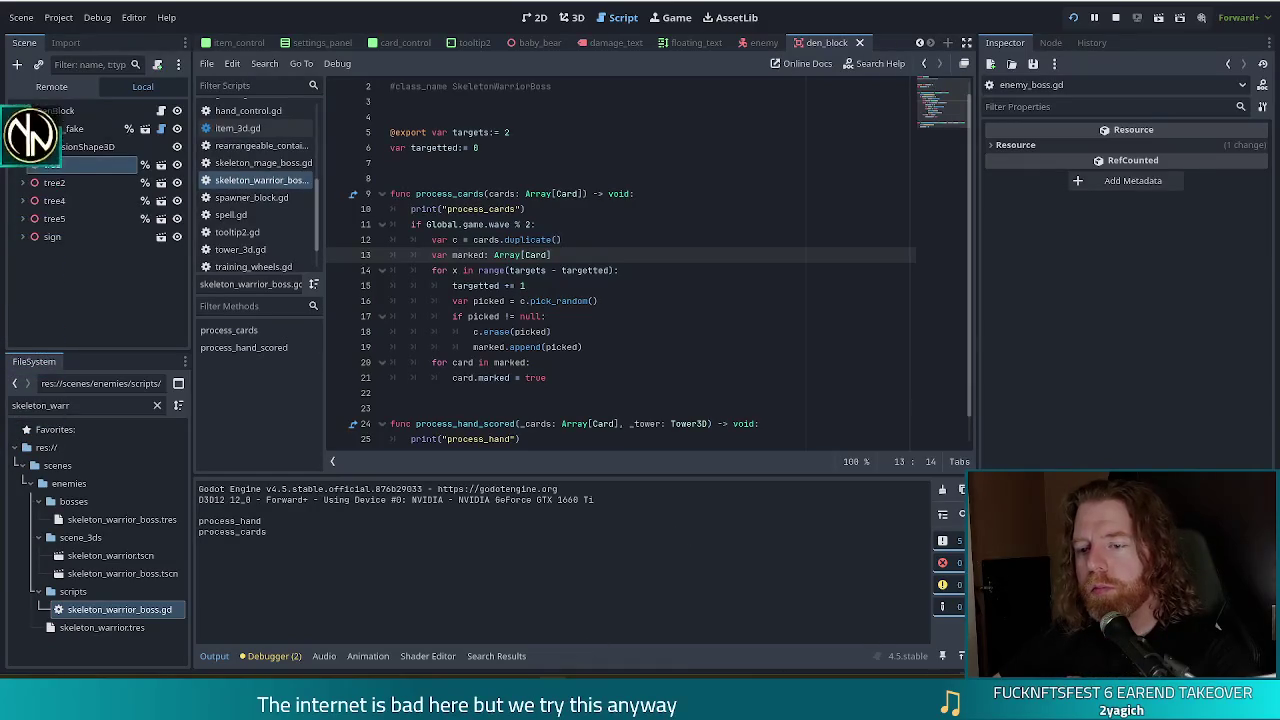
{"action": "key", "text": "alt+Tab"}
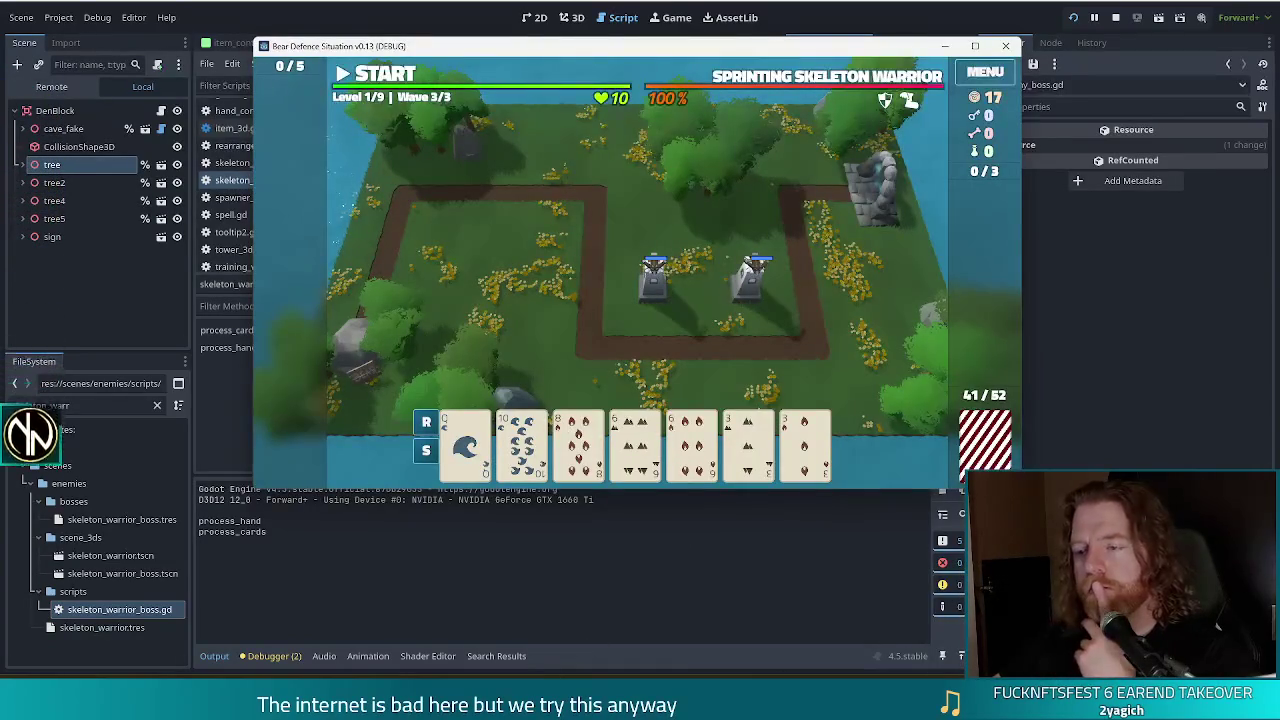
{"action": "key", "text": "alt+Tab"}
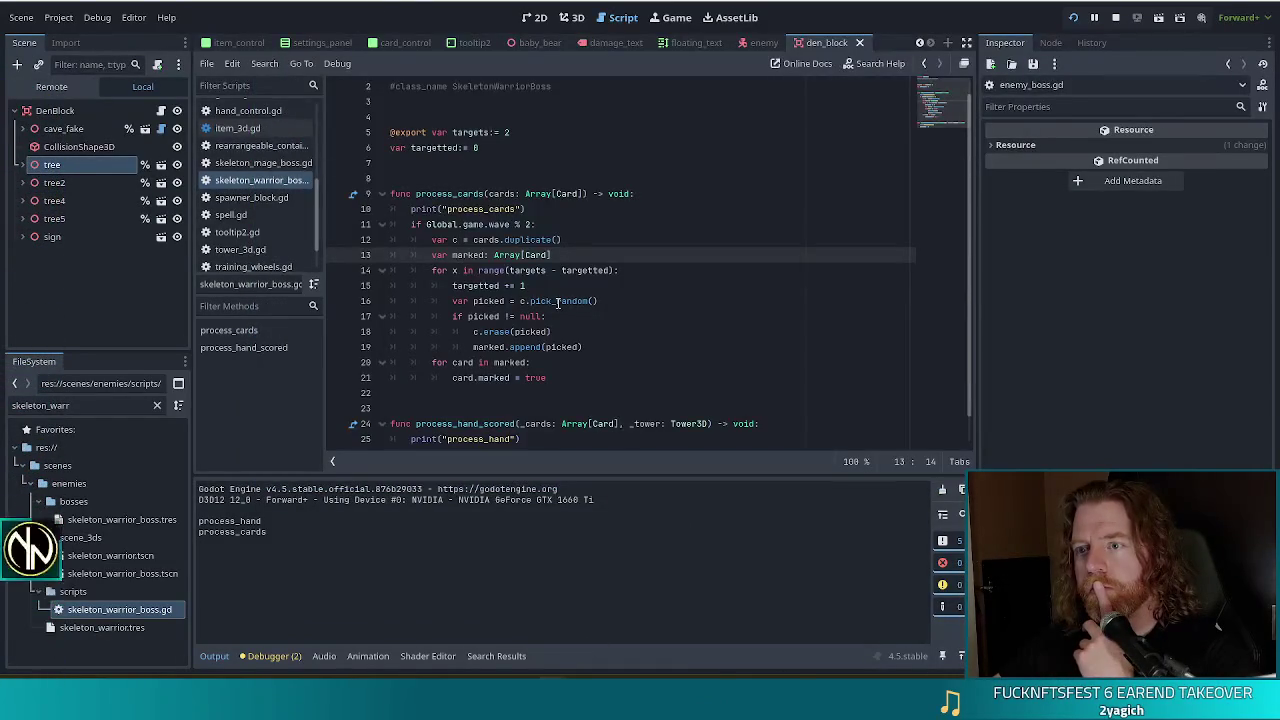
{"action": "left_click", "coordinate": [554, 290]}
{"action": "left_click", "coordinate": [463, 272]}
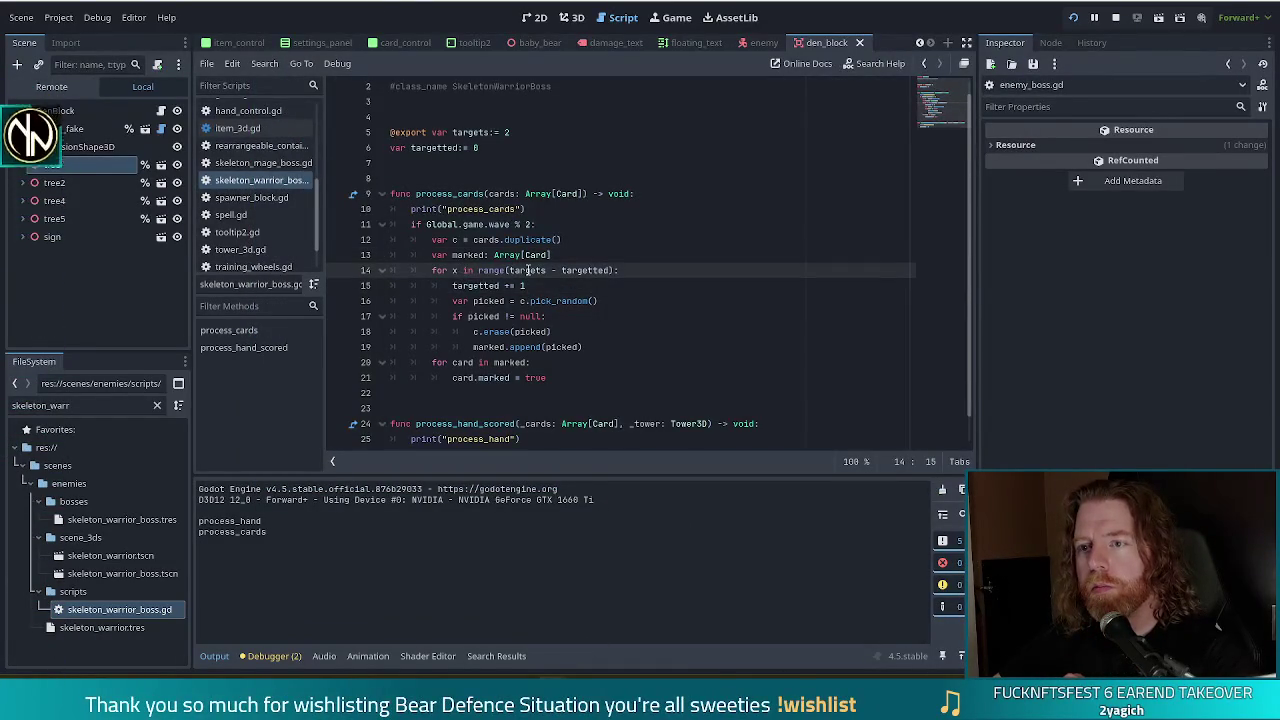
{"action": "scroll", "coordinate": [544, 401], "scroll_direction": "down", "scroll_amount": 1}
{"action": "left_click", "coordinate": [493, 423]}
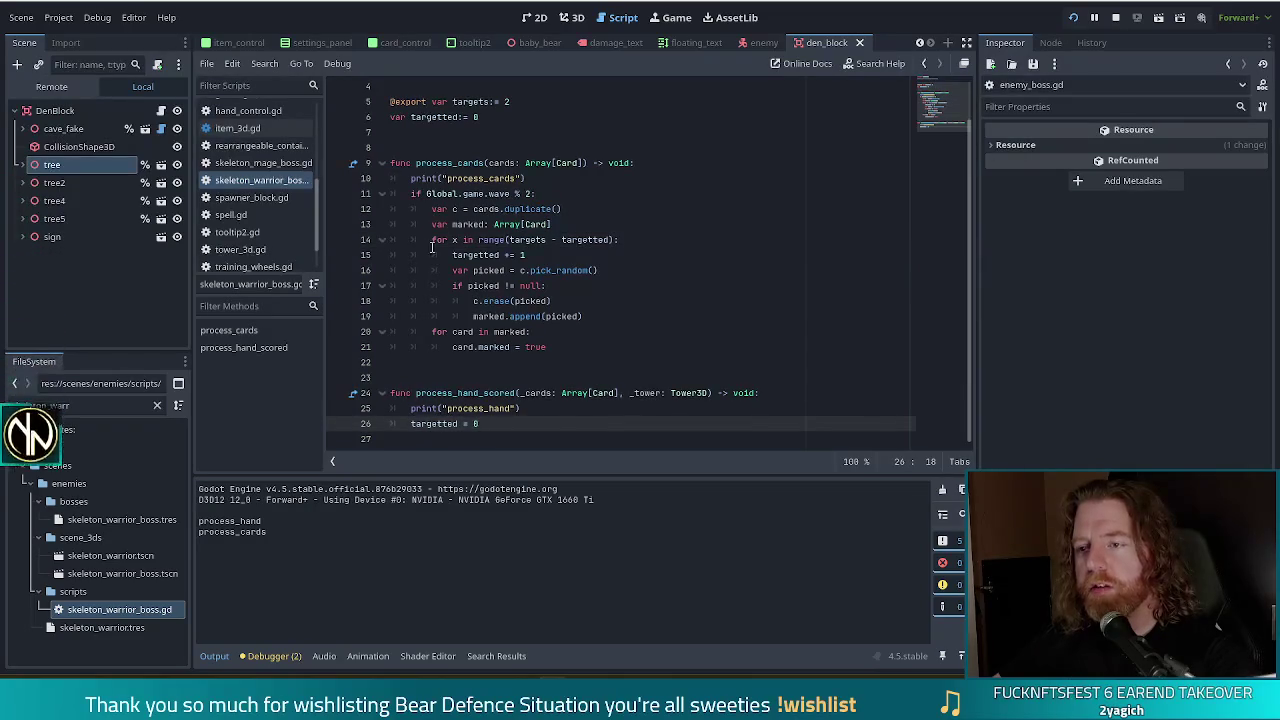
{"action": "left_click", "coordinate": [483, 241]}
Step: Move the process_cards print under the for loop header, indent it into the loop body, and save
{"action": "left_click_drag", "start_coordinate": [526, 178], "coordinate": [661, 163]}
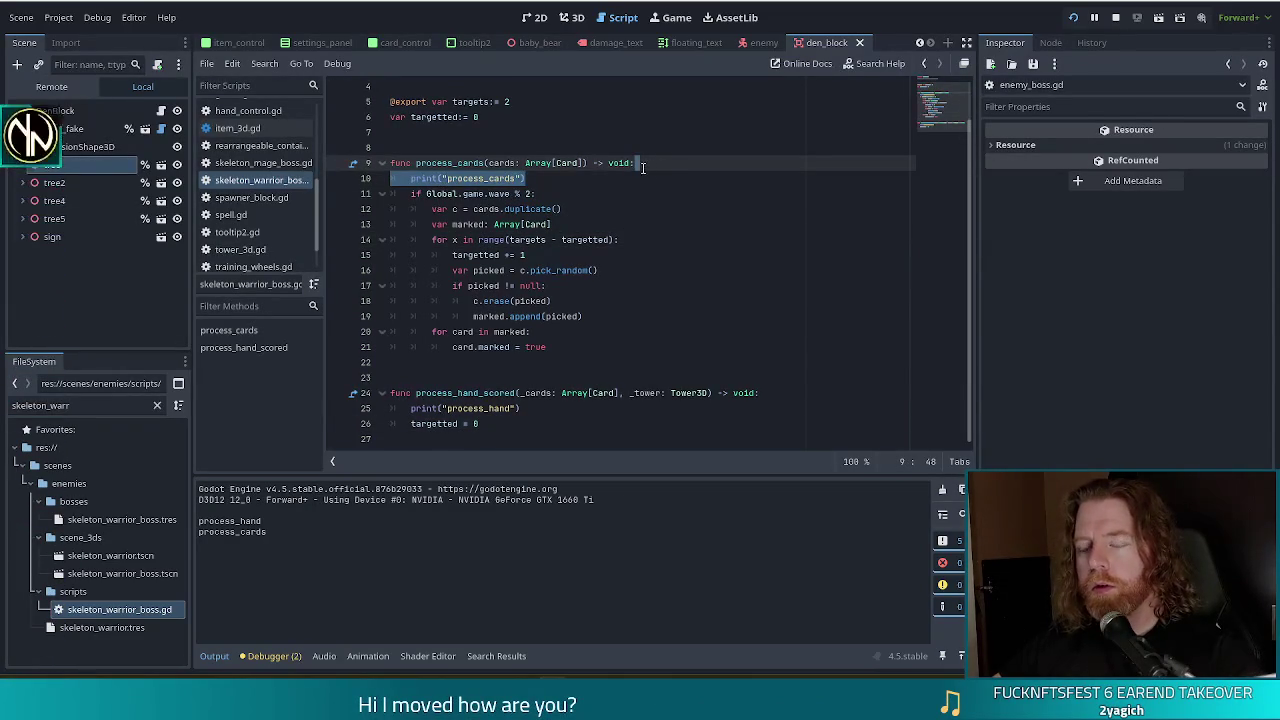
{"action": "mouse_move", "coordinate": [522, 213]}
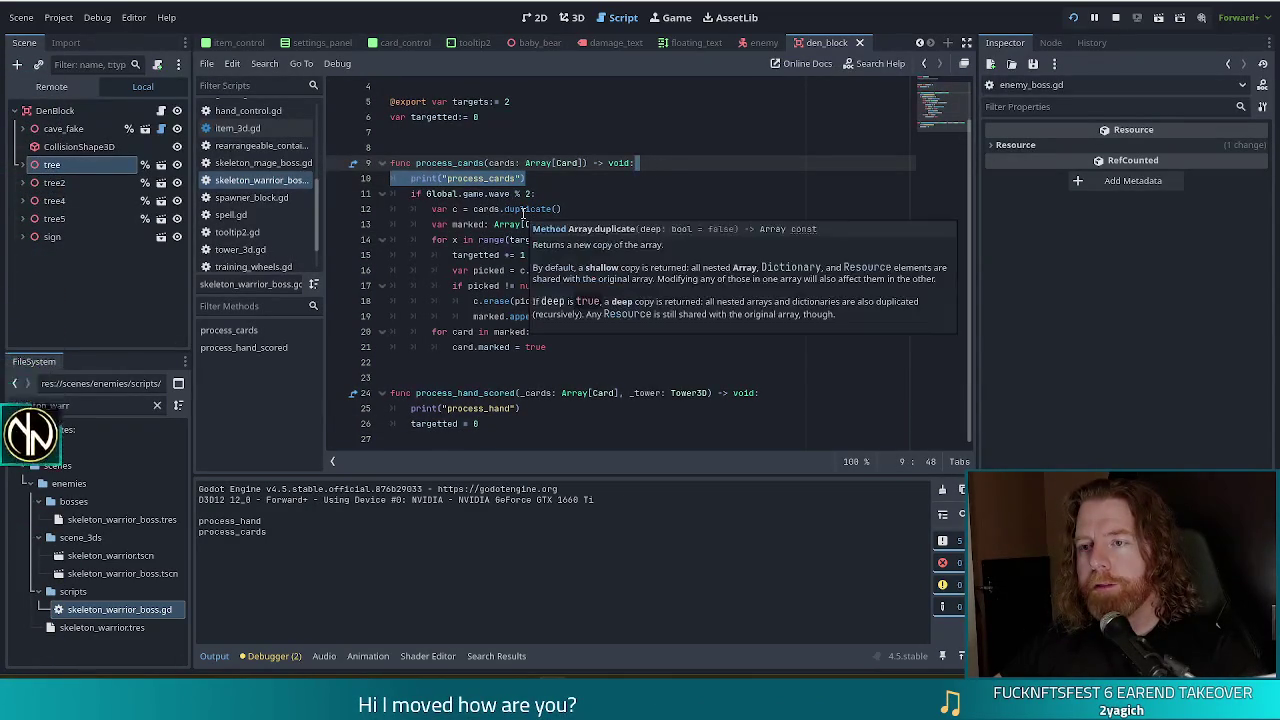
{"action": "key", "text": "ctrl+x"}
{"action": "left_click", "coordinate": [630, 225]}
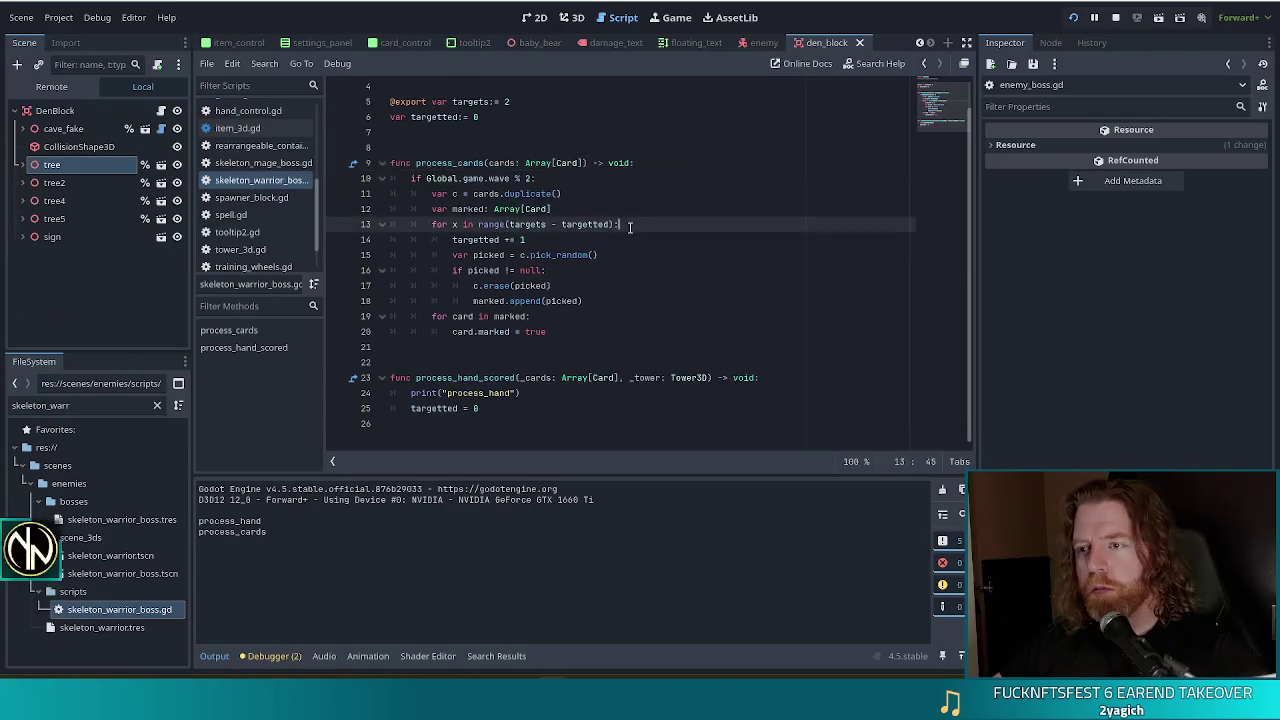
{"action": "key", "text": "ctrl+v"}
{"action": "key", "text": "Home"}
{"action": "key", "text": "Tab"}
{"action": "key", "text": "Tab"}
{"action": "key", "text": "ctrl+s"}
{"action": "left_click", "coordinate": [463, 225]}
{"action": "left_click_drag", "start_coordinate": [497, 248], "coordinate": [526, 255]}
Step: Play a card and place a ballista tower near the top-left path, then return to the editor
{"action": "left_click", "coordinate": [526, 255]}
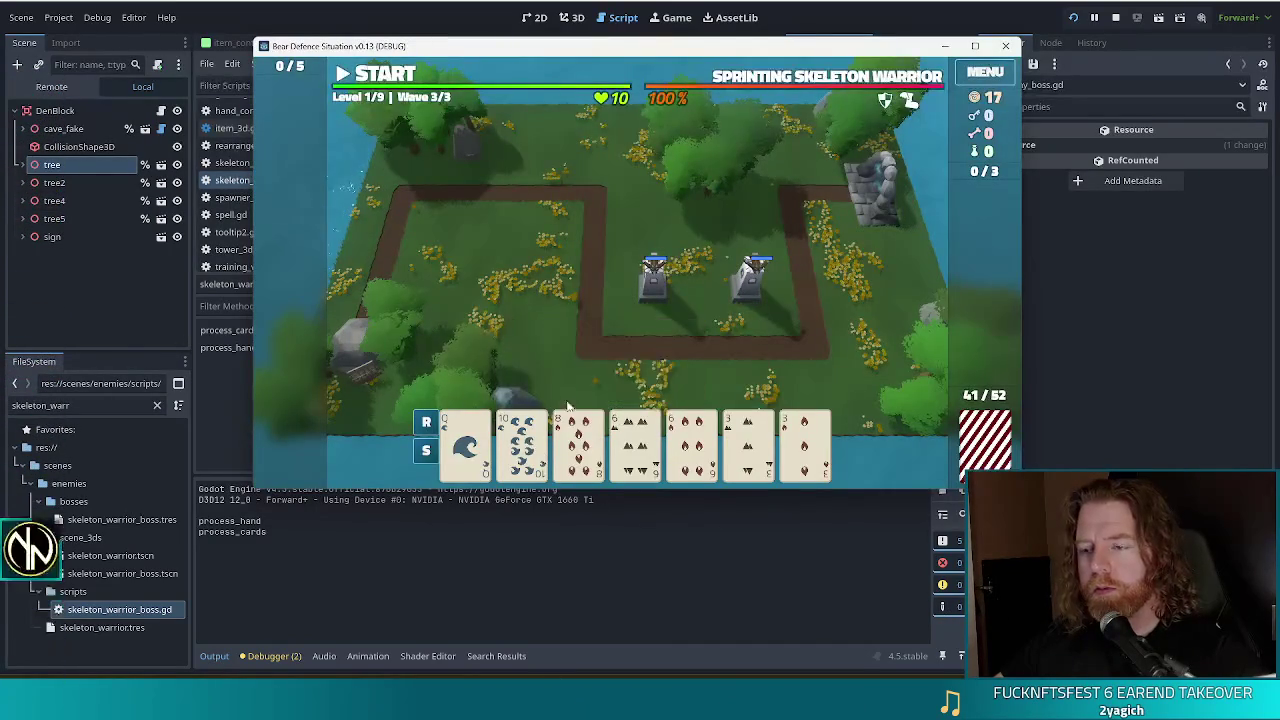
{"action": "left_click", "coordinate": [693, 432]}
{"action": "left_click", "coordinate": [586, 363]}
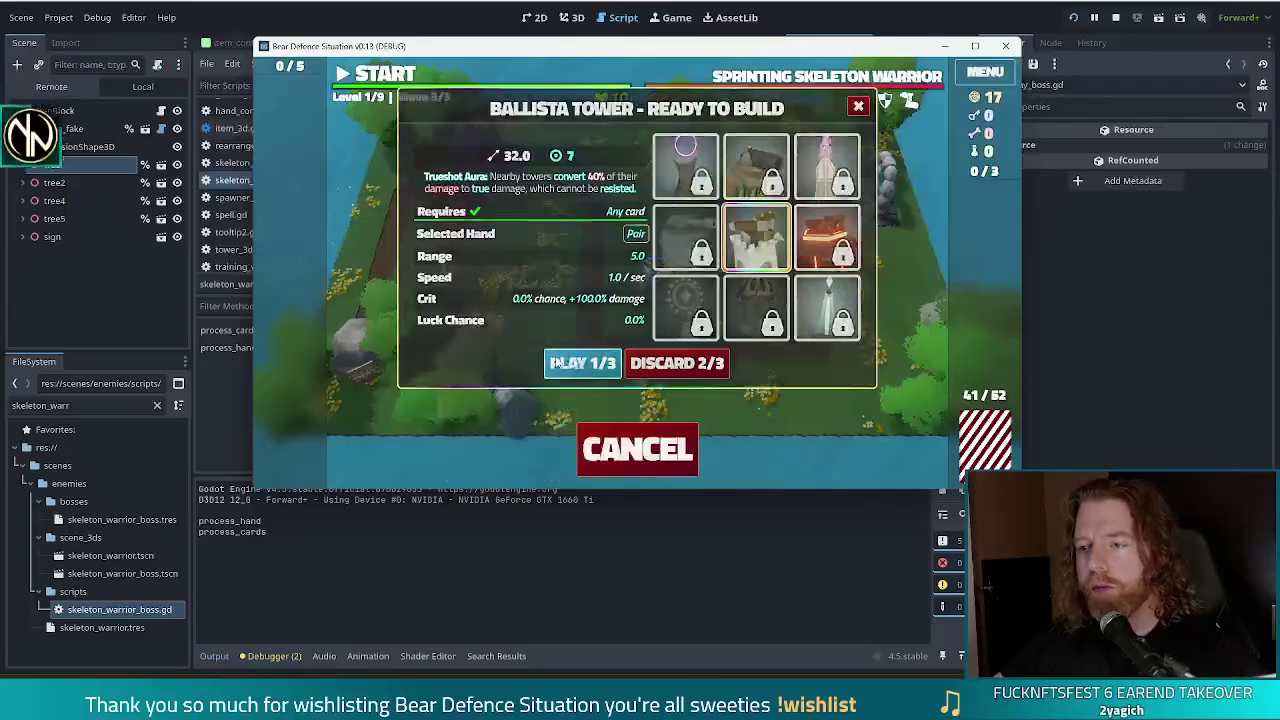
{"action": "left_click", "coordinate": [539, 238]}
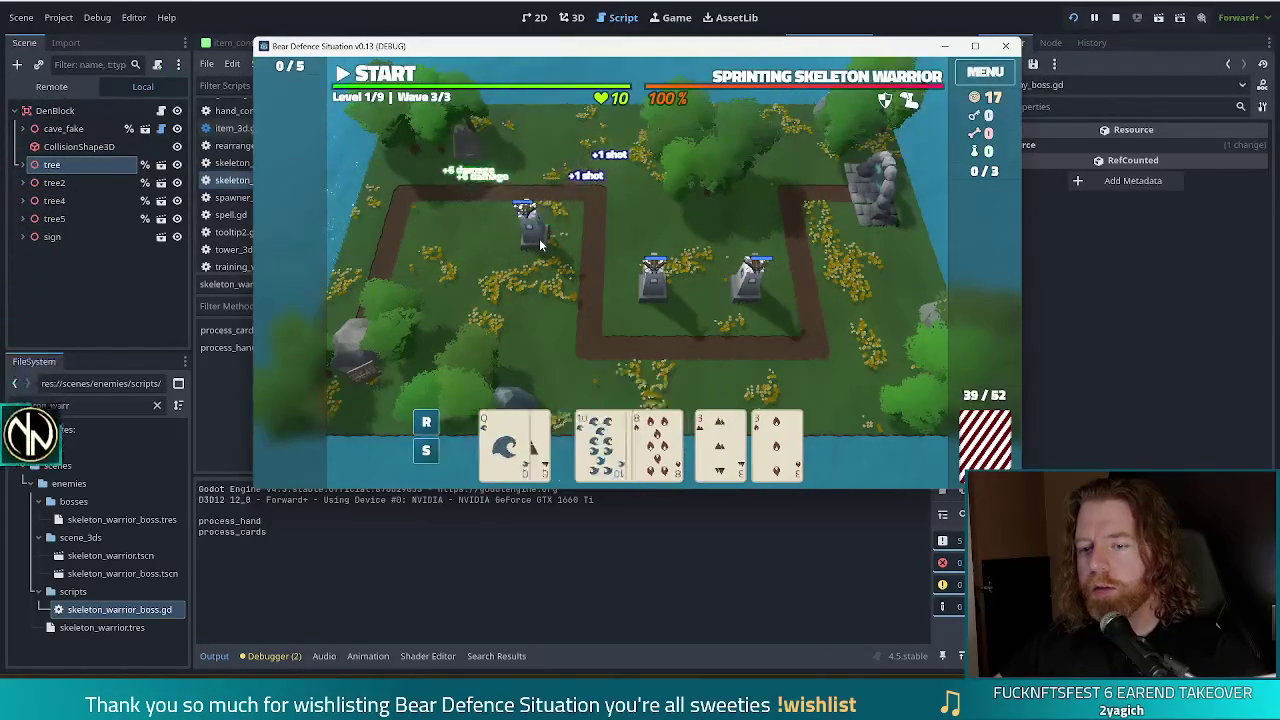
{"action": "key", "text": "alt+Tab"}
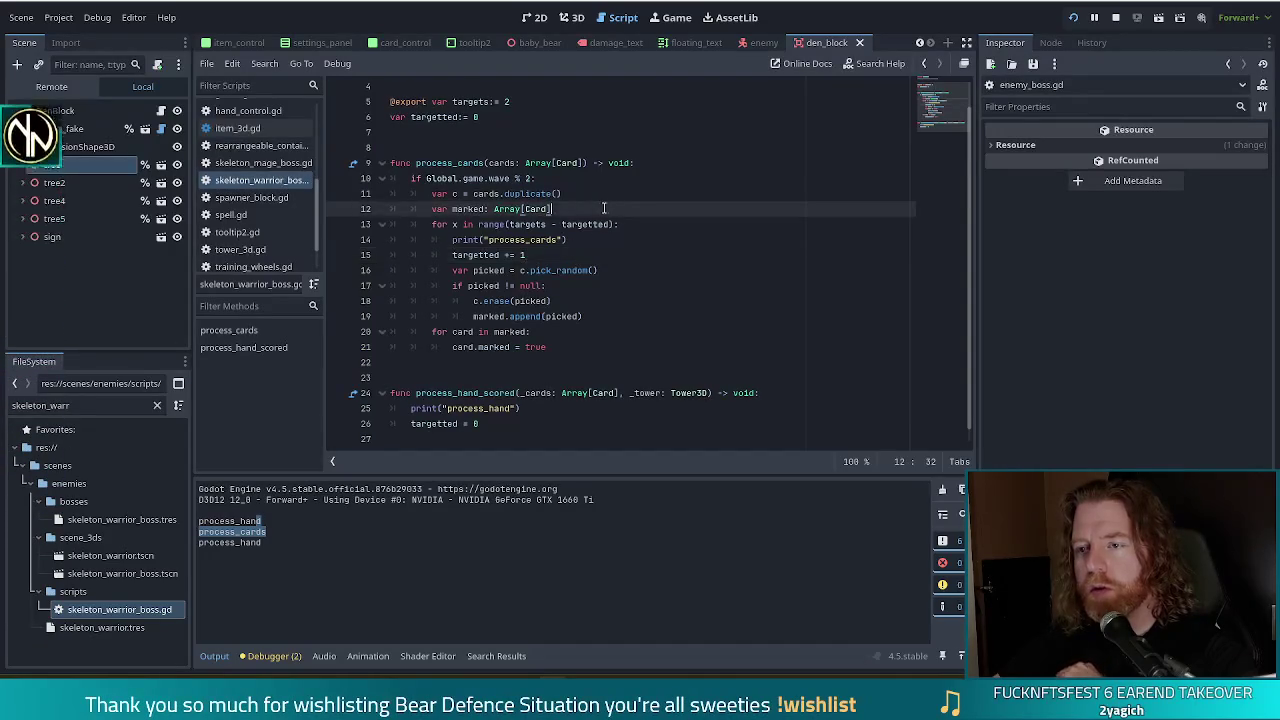
Step: Move the process_cards print out of the for loop to the line above it
{"action": "left_click_drag", "start_coordinate": [570, 240], "coordinate": [658, 226]}
{"action": "key", "text": "BackSpace"}
{"action": "key", "text": "ctrl+z"}
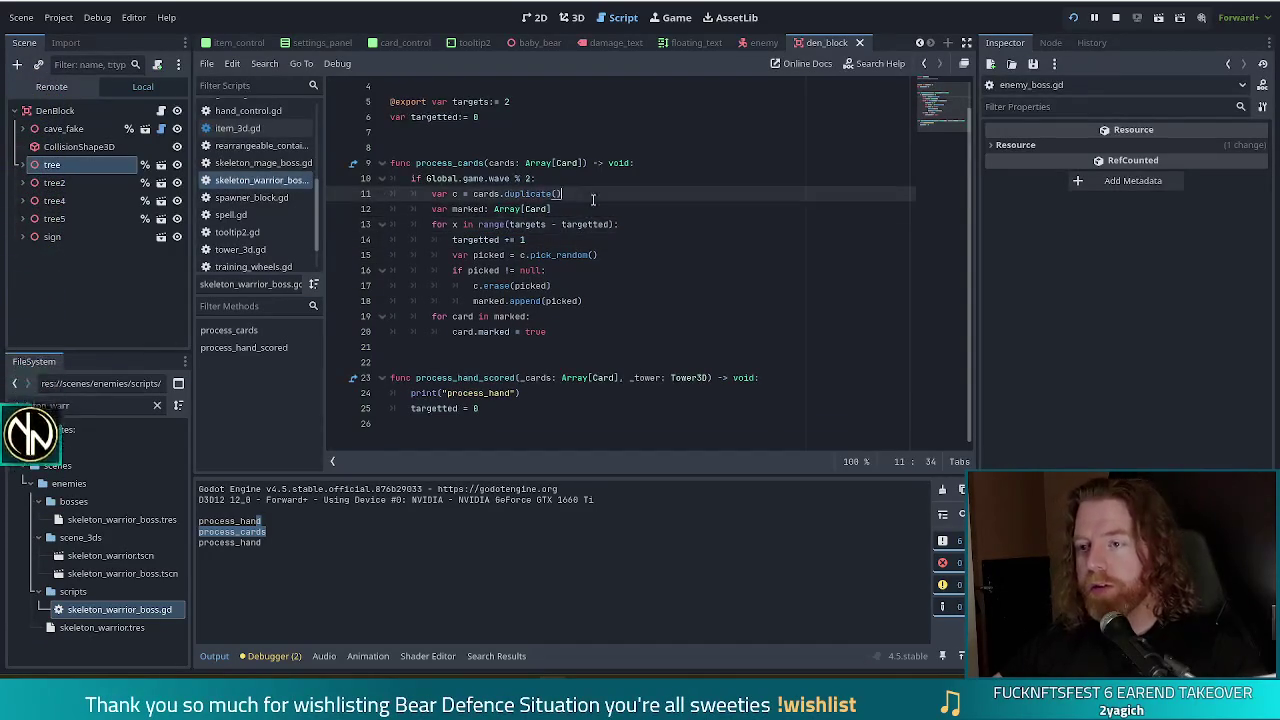
{"action": "key", "text": "alt+Up"}
{"action": "key", "text": "alt+Up"}
{"action": "key", "text": "alt+Down"}
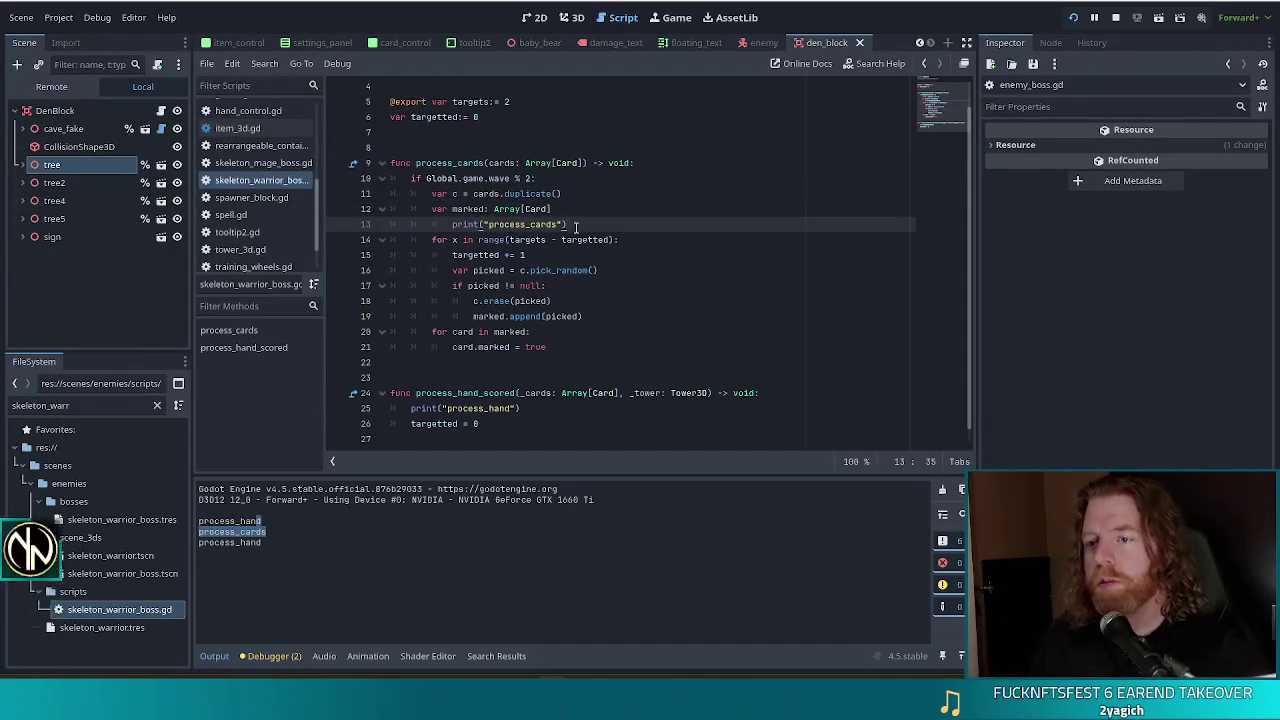
Step: Turn that line into prints(targets, targetted) and run the project with F5
{"action": "key", "text": "Home"}
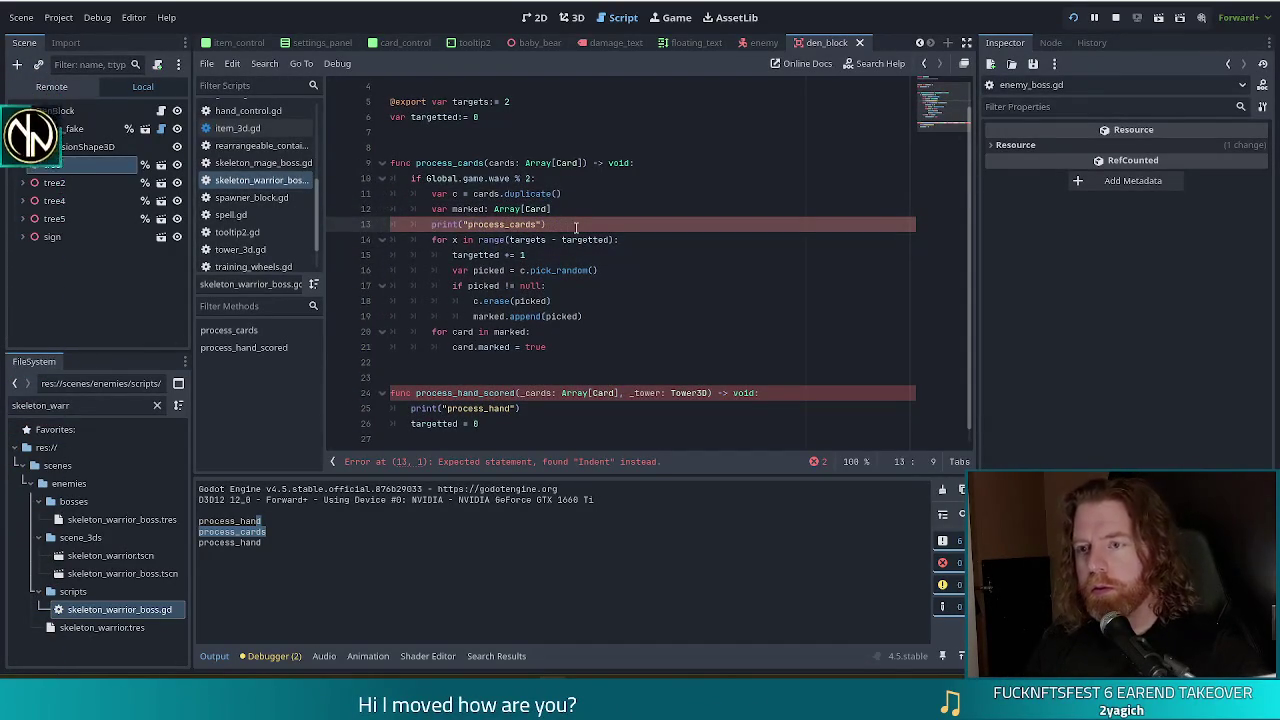
{"action": "type", "text": "s"}
{"action": "key", "text": "Return"}
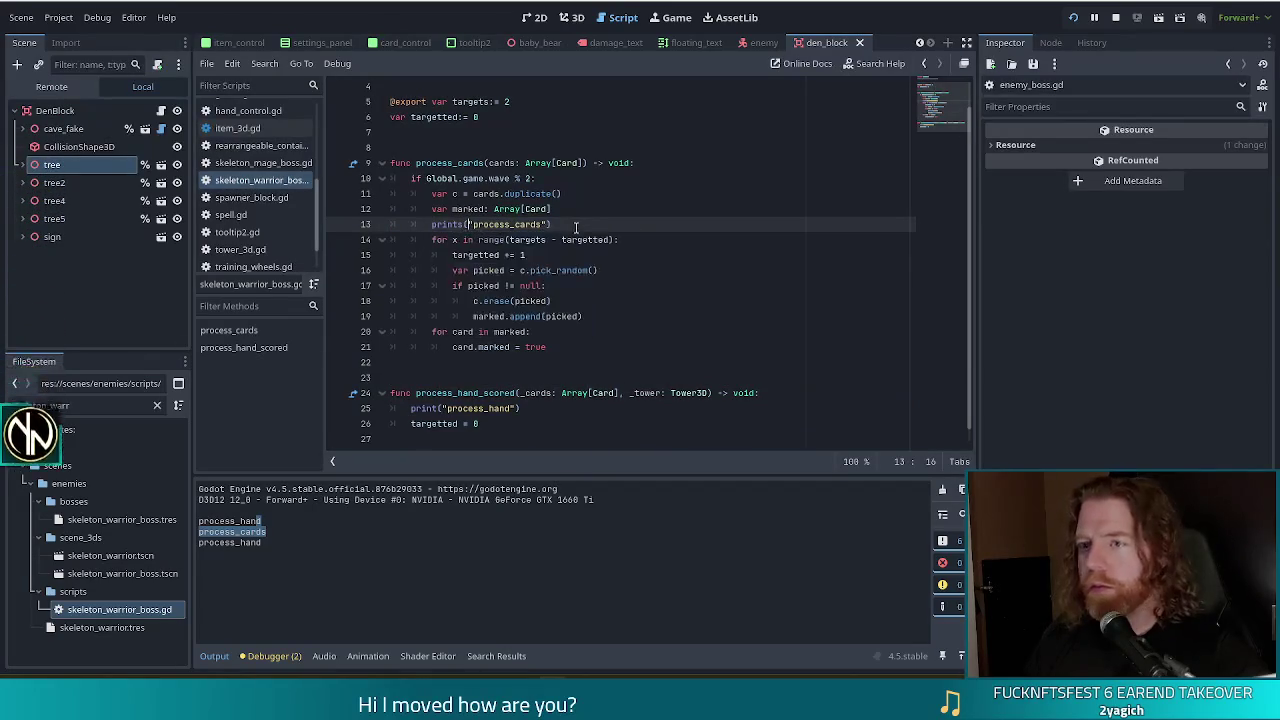
{"action": "key", "text": "shift+End"}
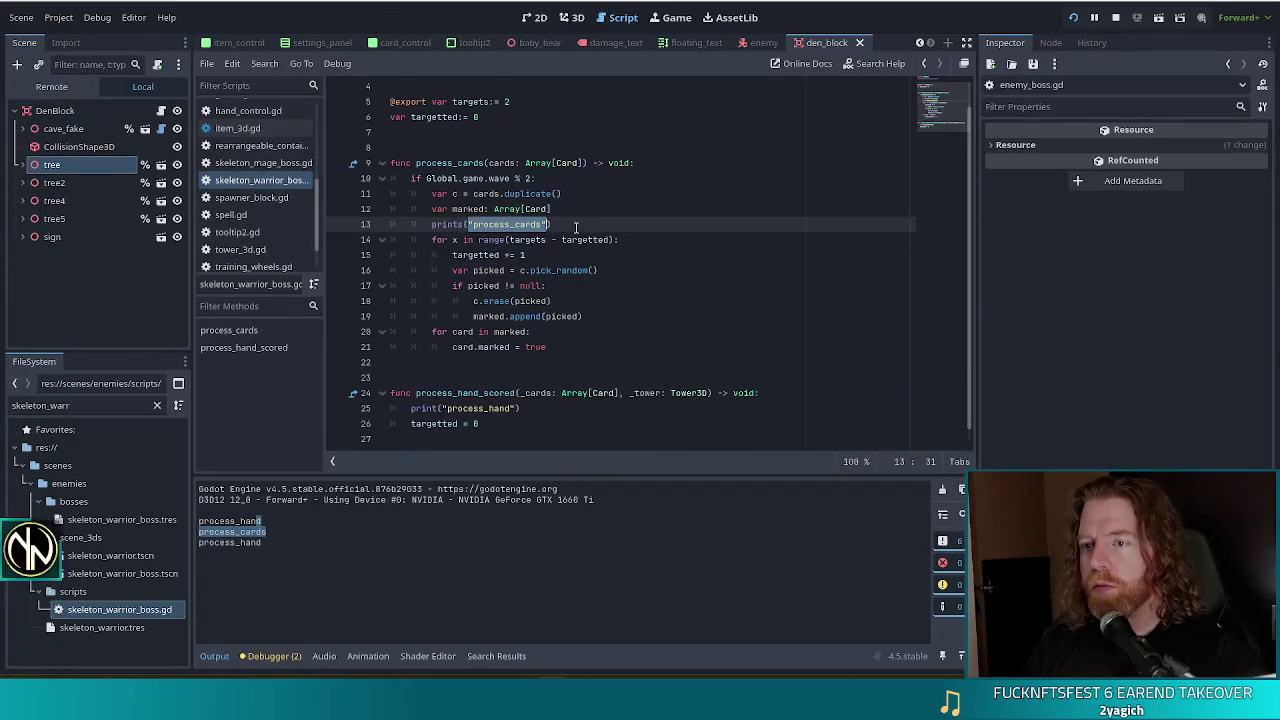
{"action": "type", "text": "targets, targ"}
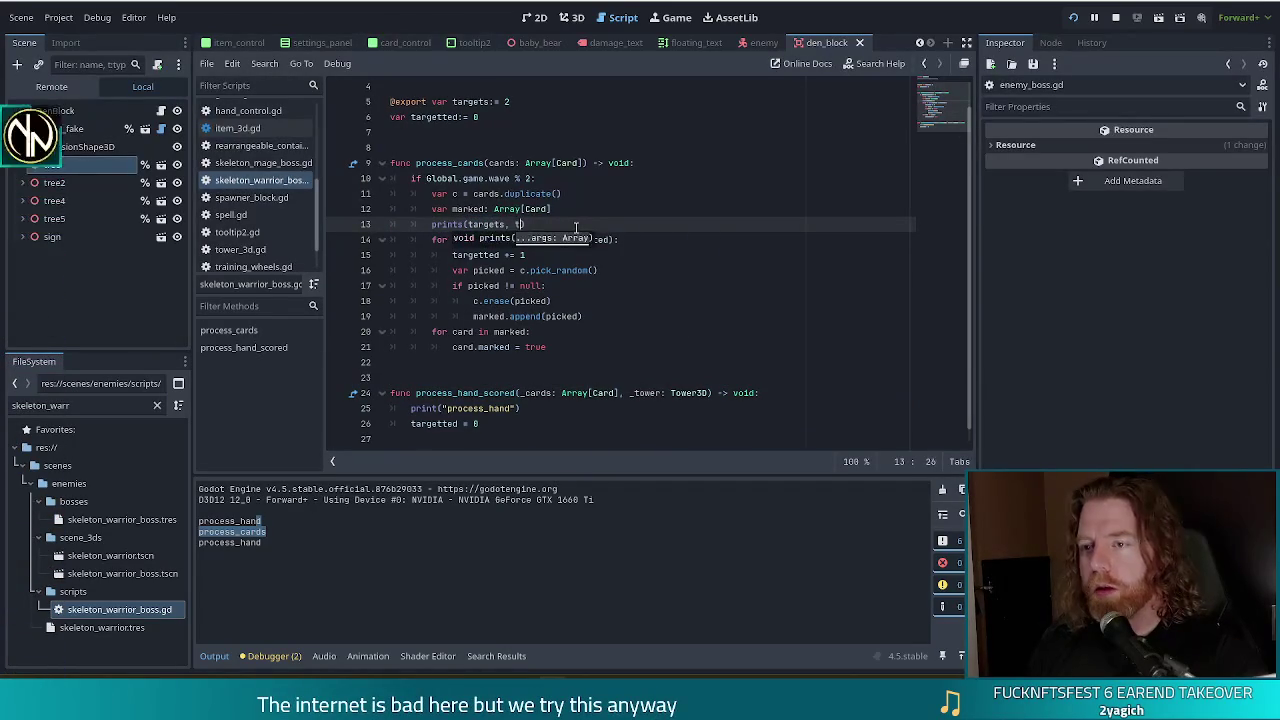
{"action": "type", "text": "etted"}
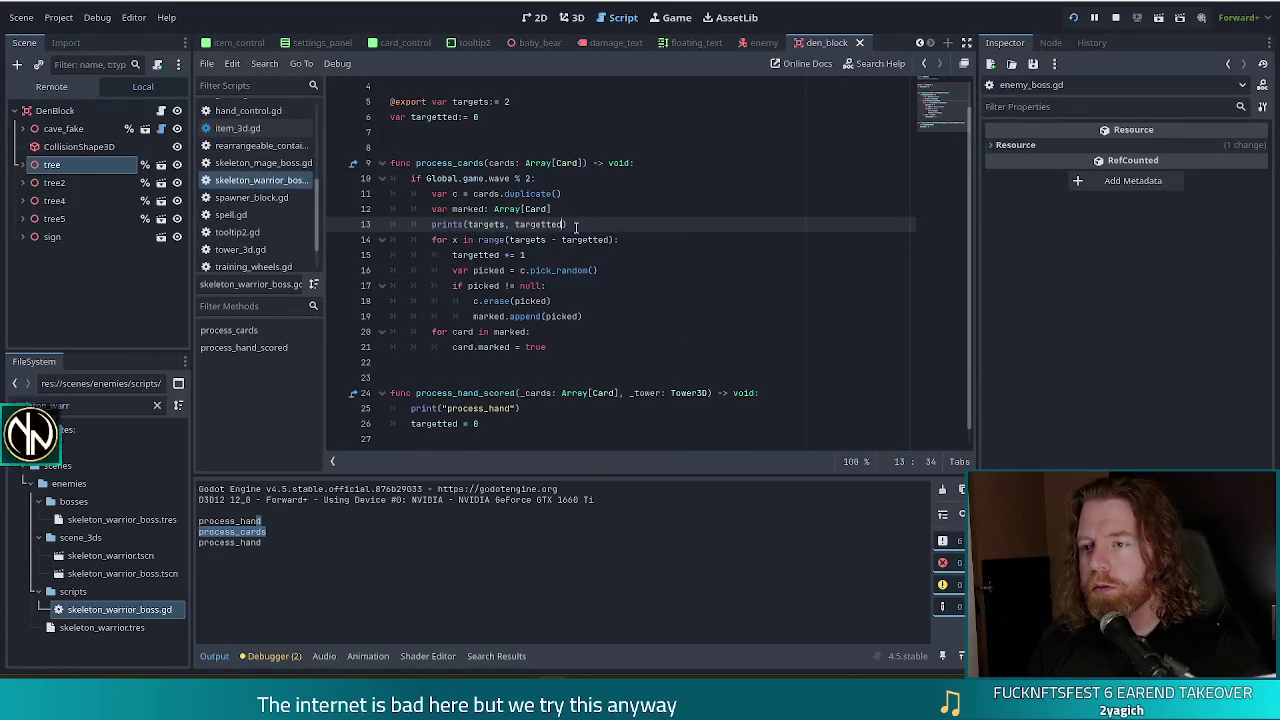
{"action": "key", "text": "F5"}
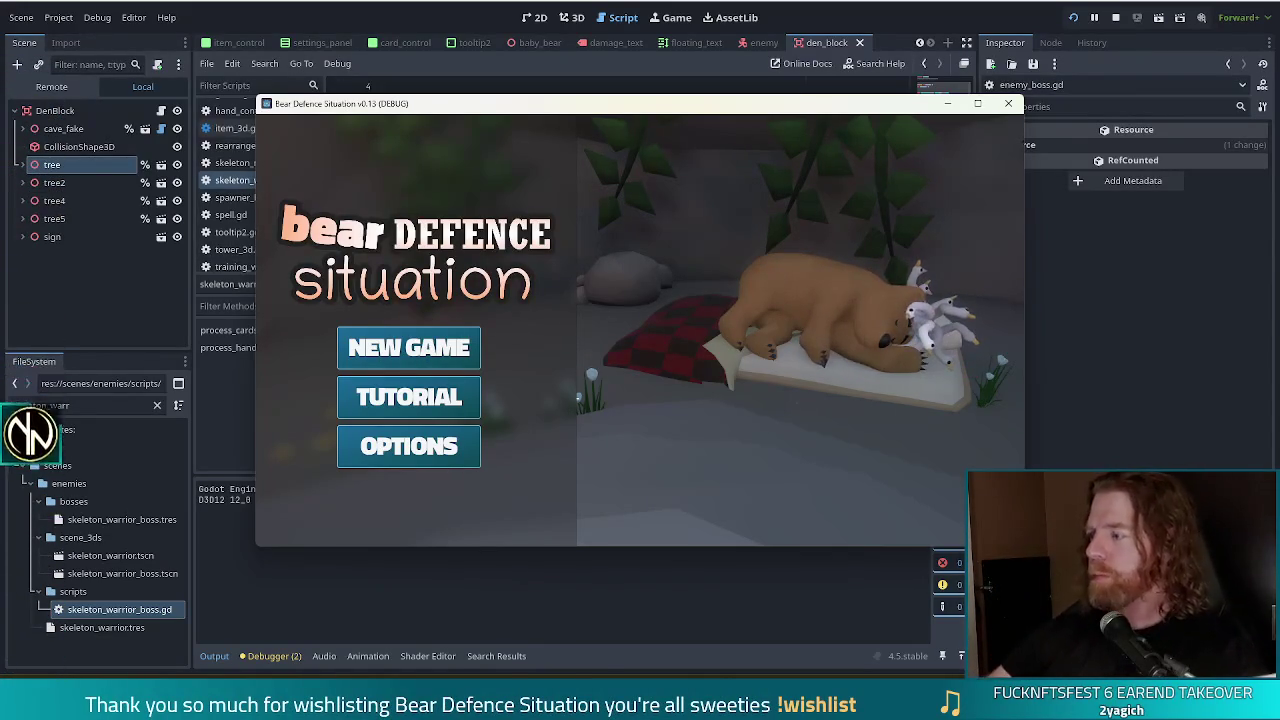
Step: Start a new game, load skeleton_warrior via set_enemy, finish wave 1, and return to the editor
{"action": "left_click", "coordinate": [409, 347]}
{"action": "key", "text": "grave"}
{"action": "type", "text": "set_"}
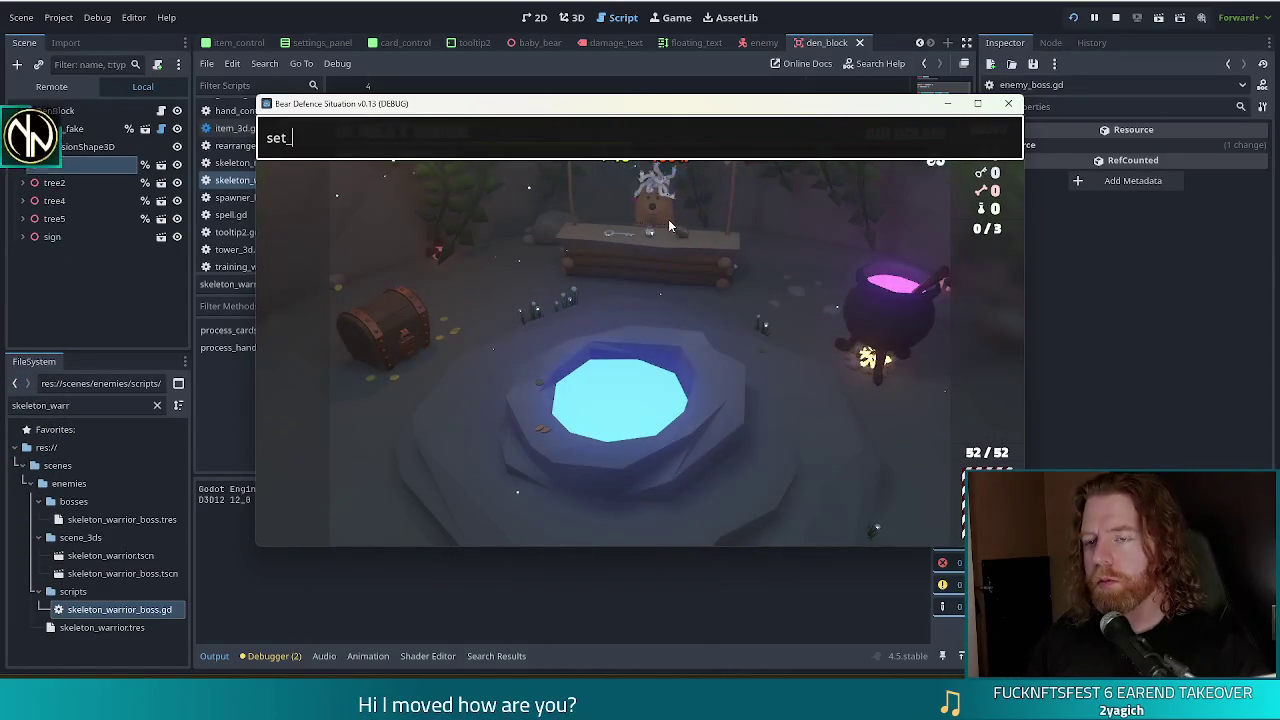
{"action": "type", "text": "enemyton_warrior"}
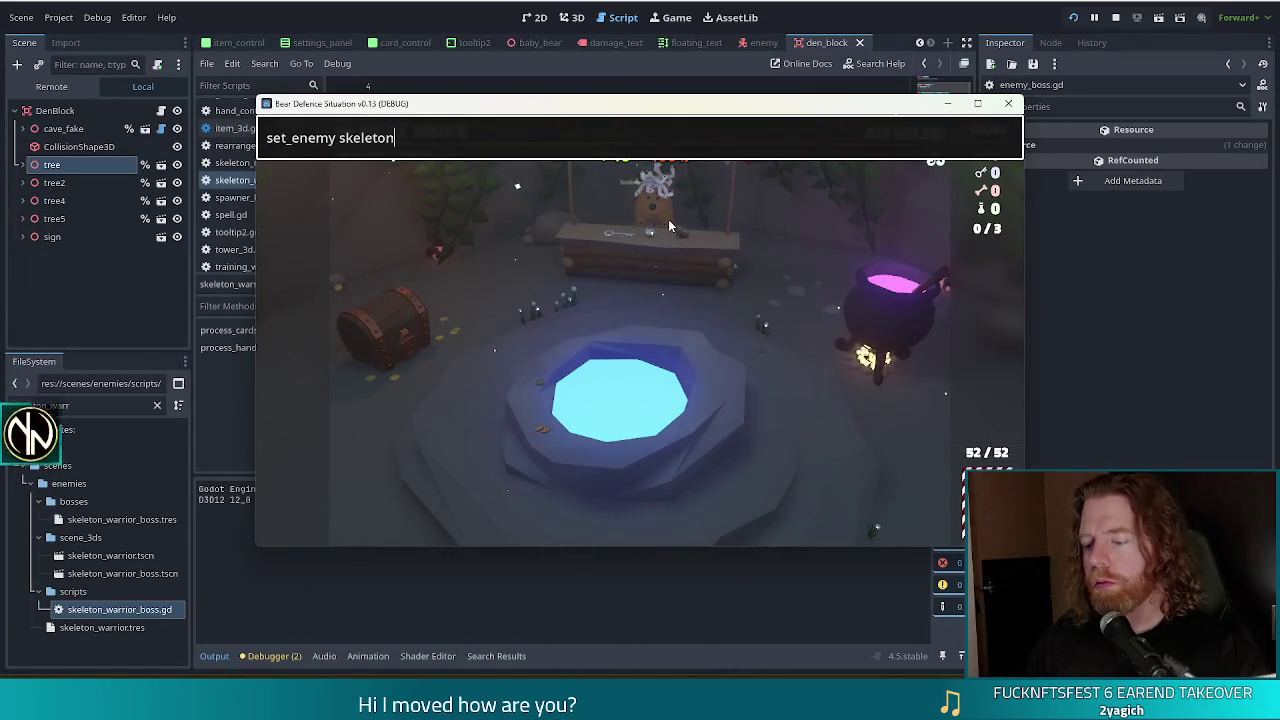
{"action": "key", "text": "Return"}
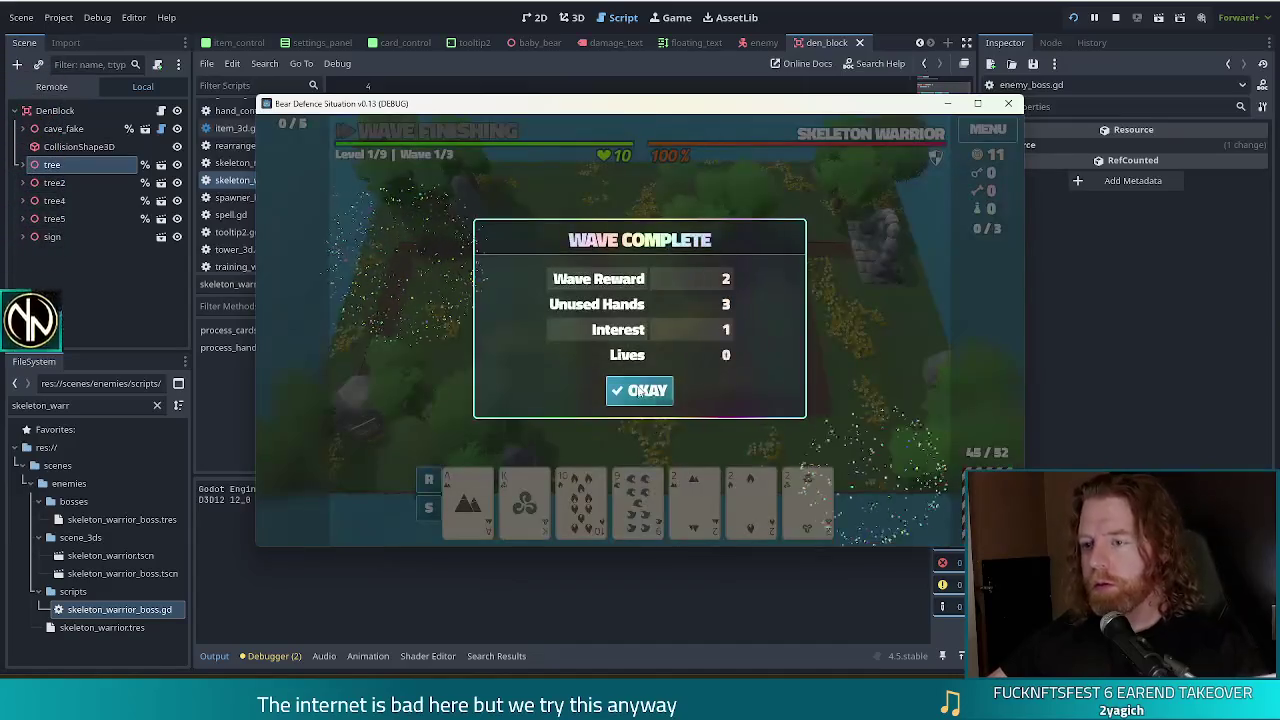
{"action": "left_click", "coordinate": [645, 388]}
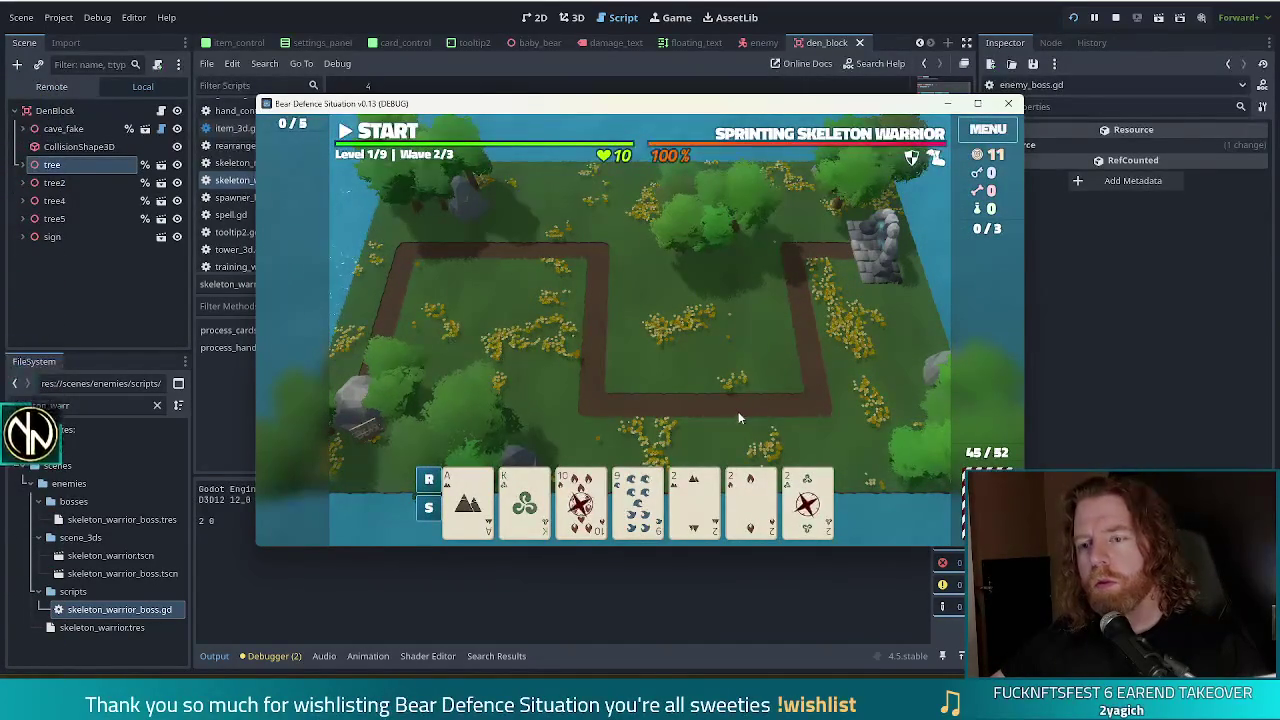
{"action": "left_click", "coordinate": [350, 80]}
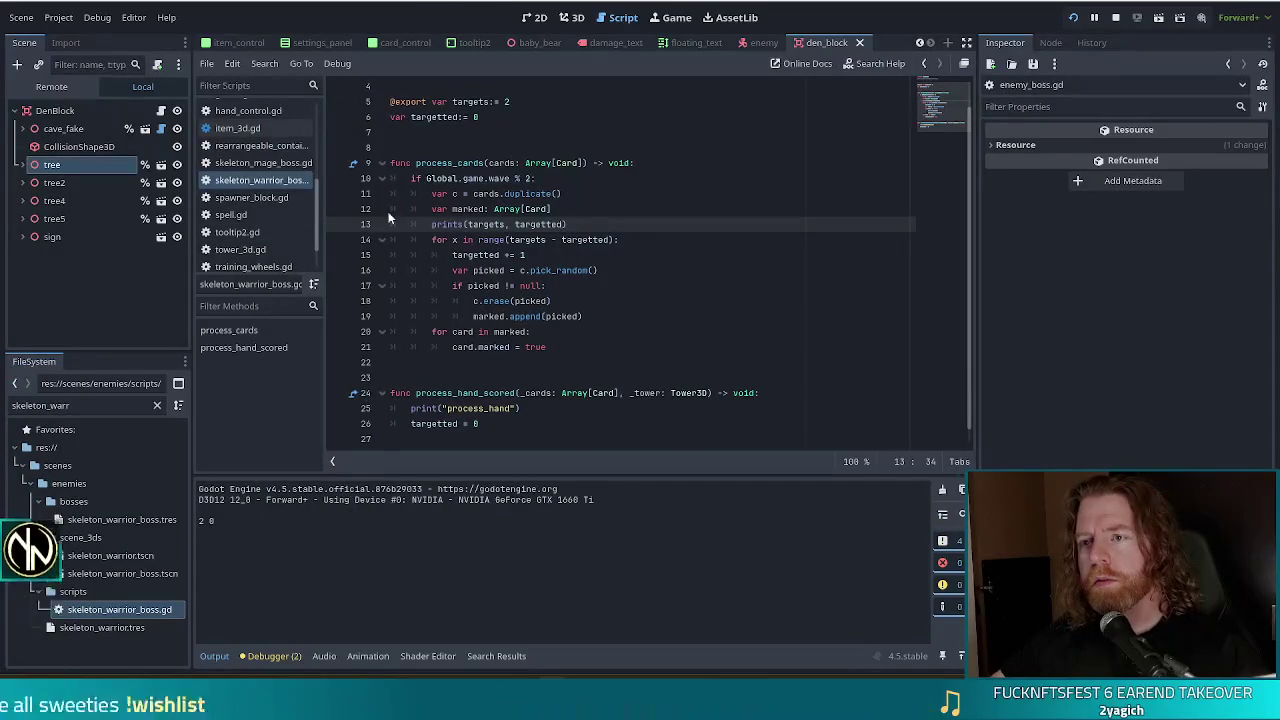
Step: Change line 10 to check Global.game.wave % 3 == 2 and rerun the project
{"action": "left_click", "coordinate": [533, 178]}
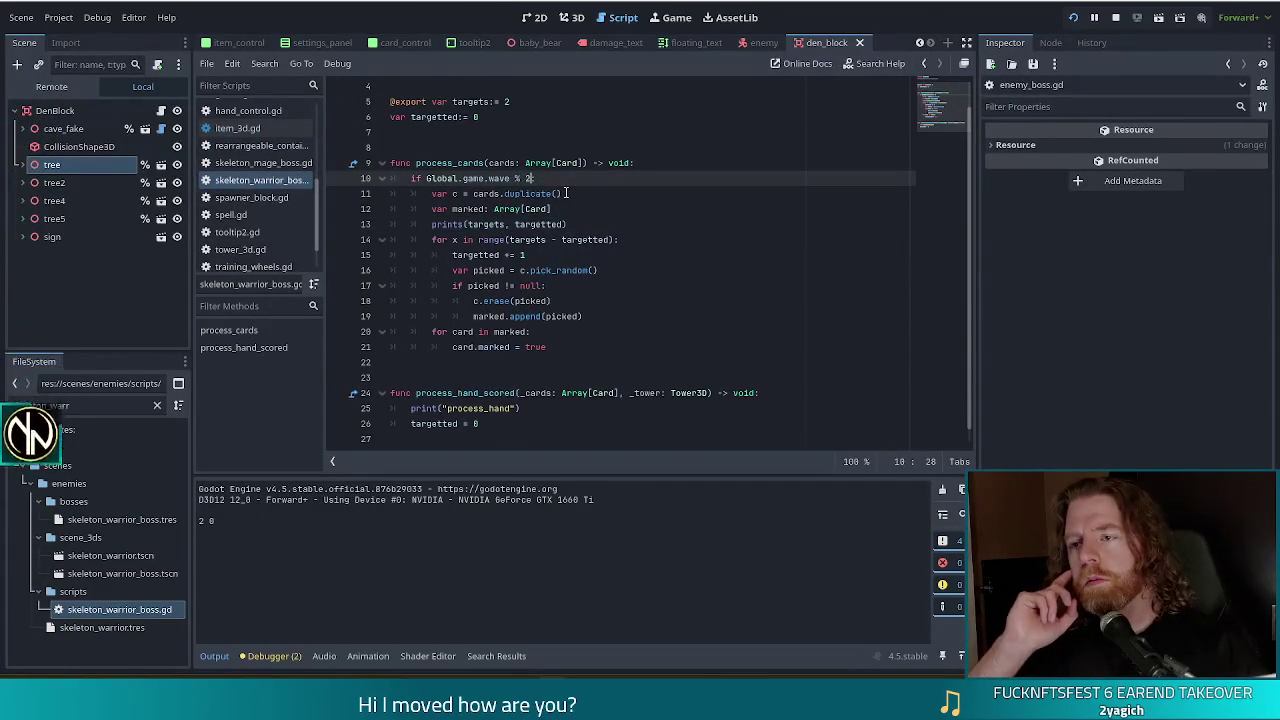
{"action": "key", "text": "BackSpace"}
{"action": "type", "text": "3 =="}
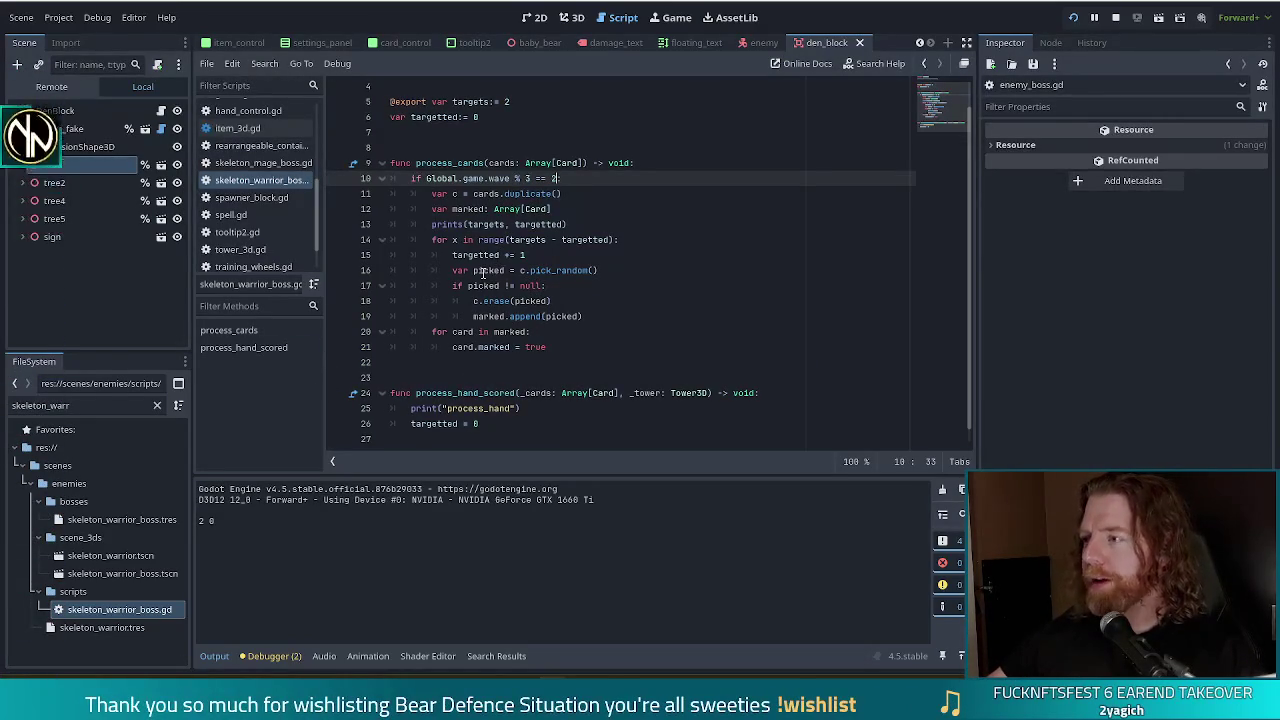
{"action": "left_click", "coordinate": [1073, 18]}
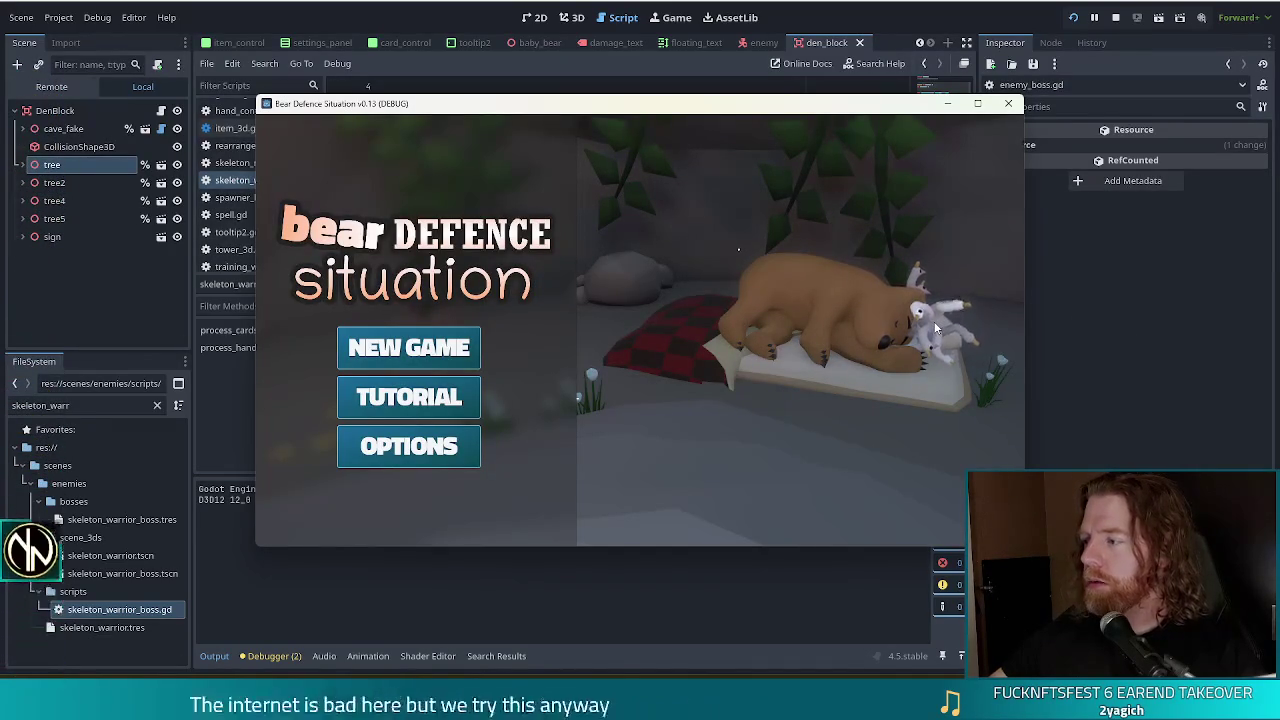
Step: Start a new game, maximize the game window, and clear two Wave Complete dialogs to reach wave 3
{"action": "left_click", "coordinate": [375, 340]}
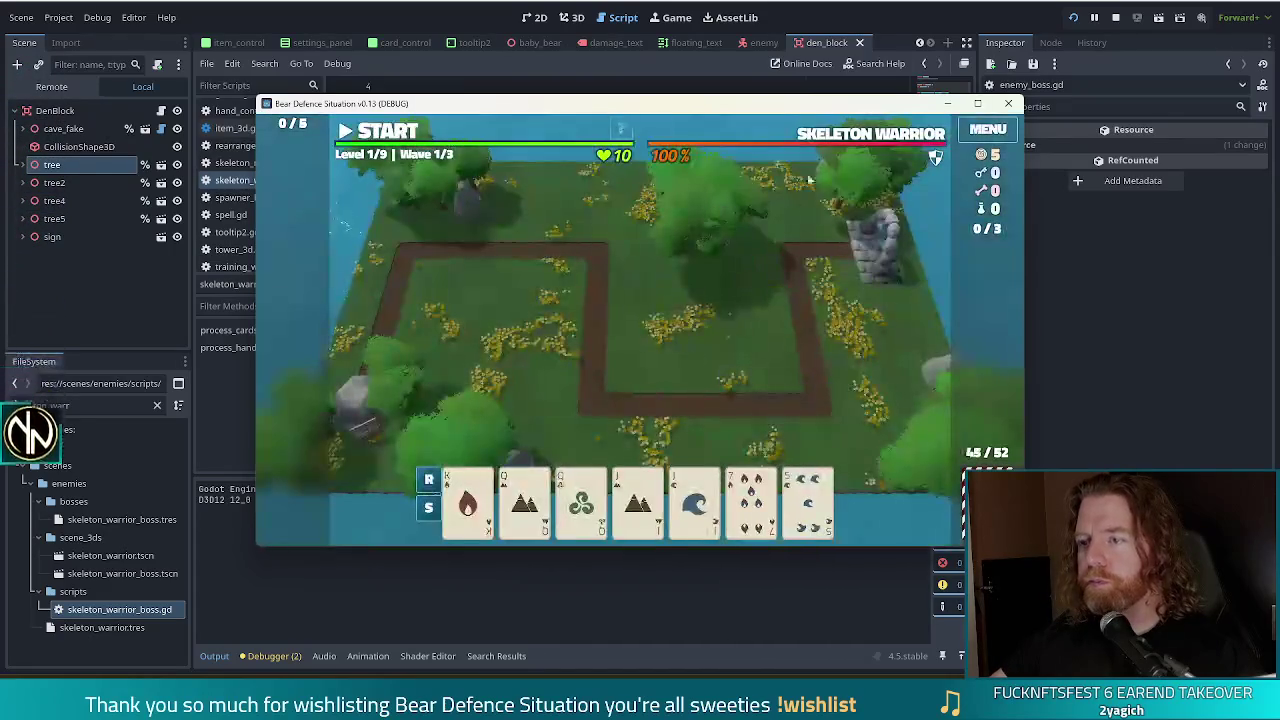
{"action": "double_click", "coordinate": [840, 105]}
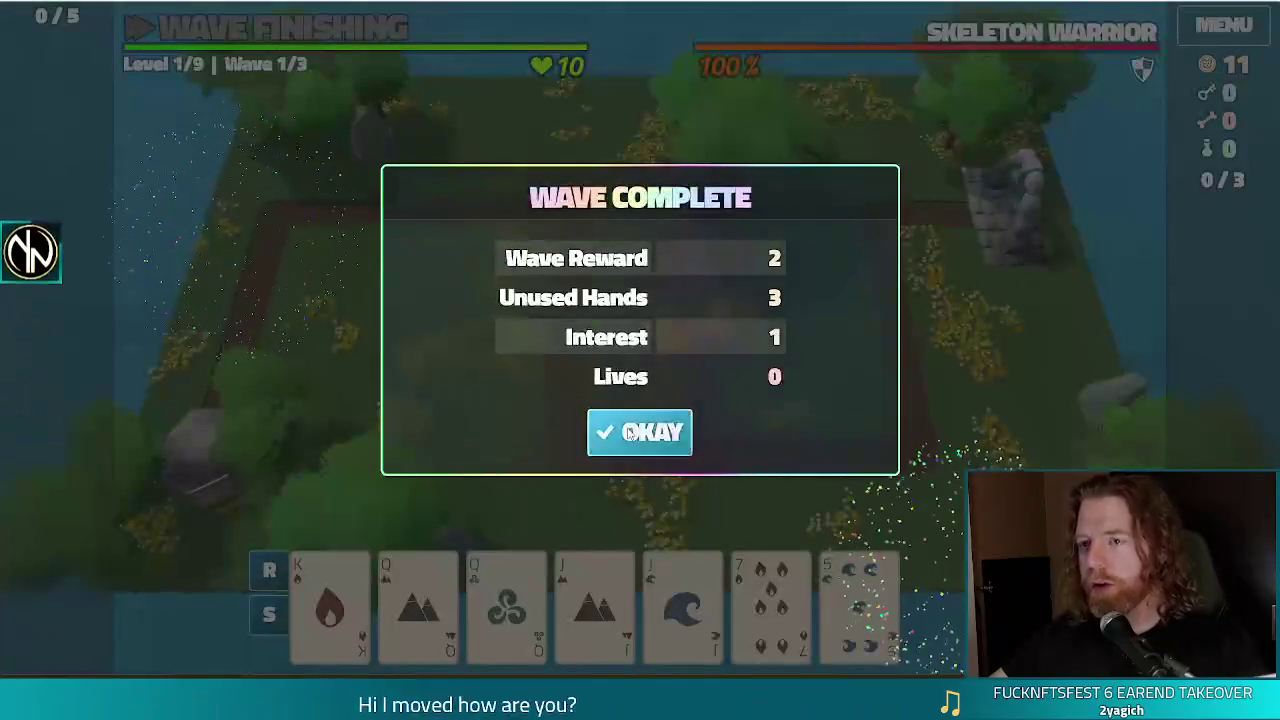
{"action": "left_click", "coordinate": [622, 430]}
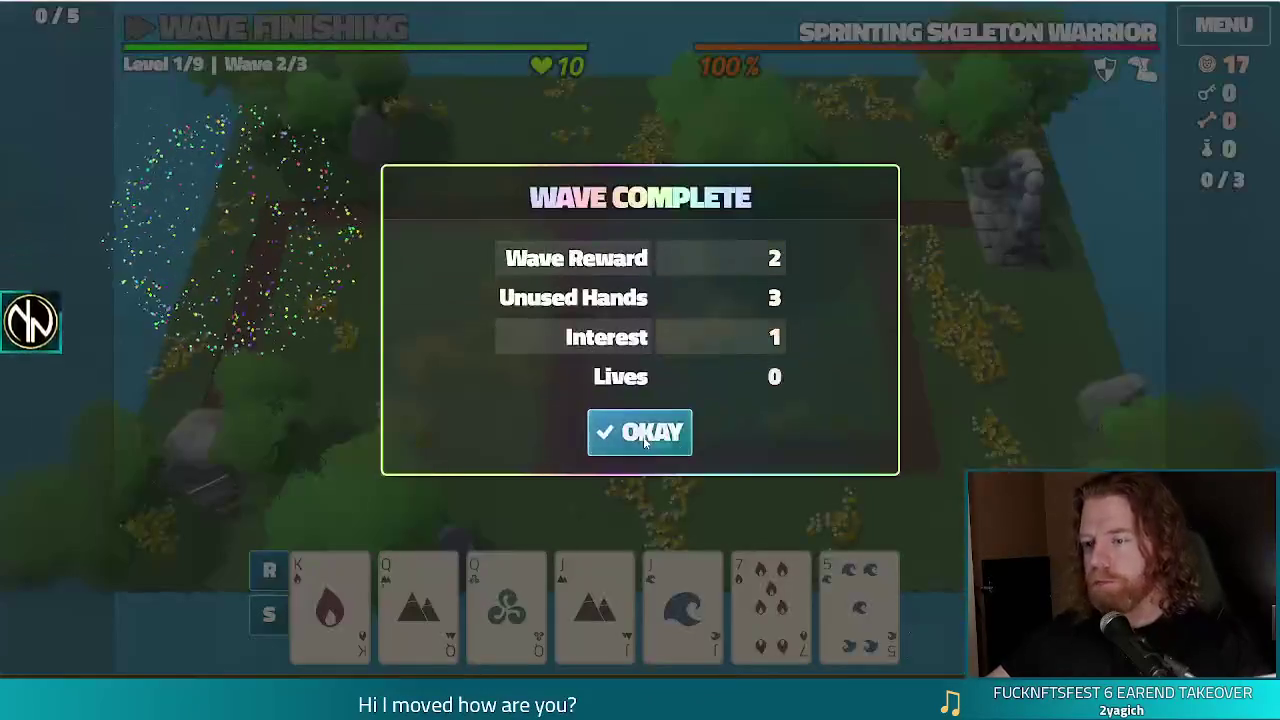
{"action": "left_click", "coordinate": [643, 436]}
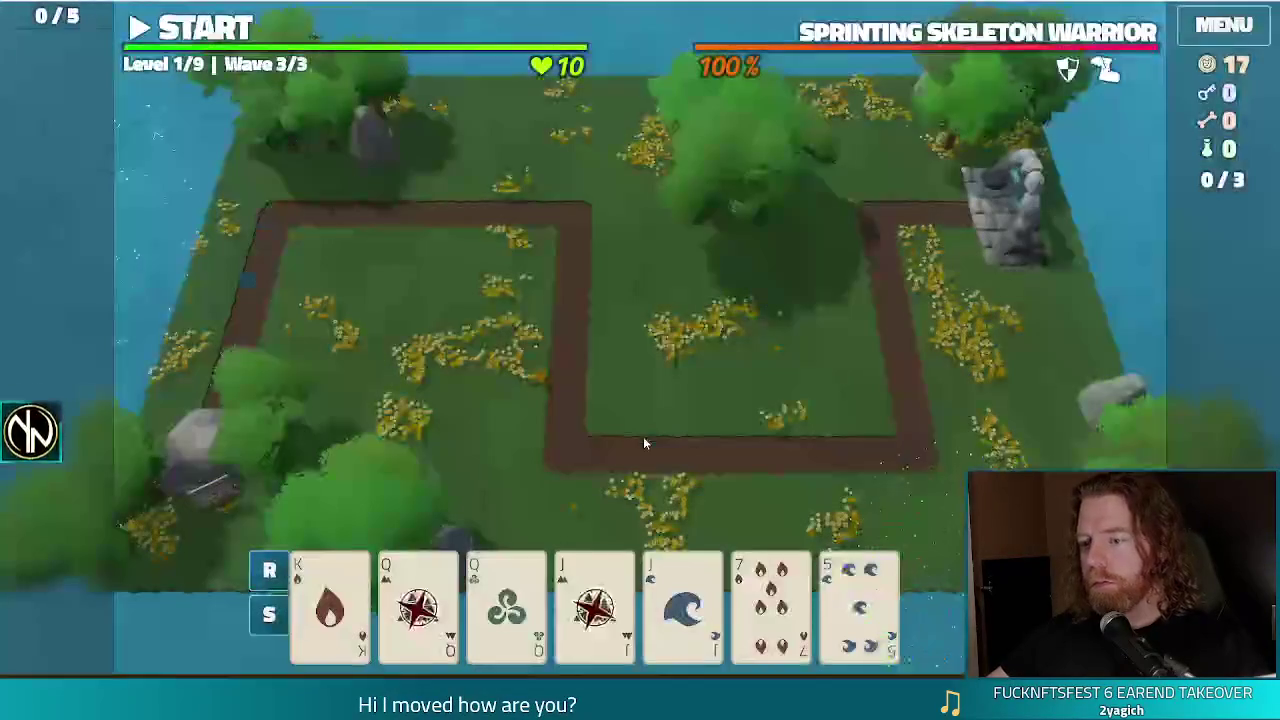
{"action": "mouse_move", "coordinate": [594, 585]}
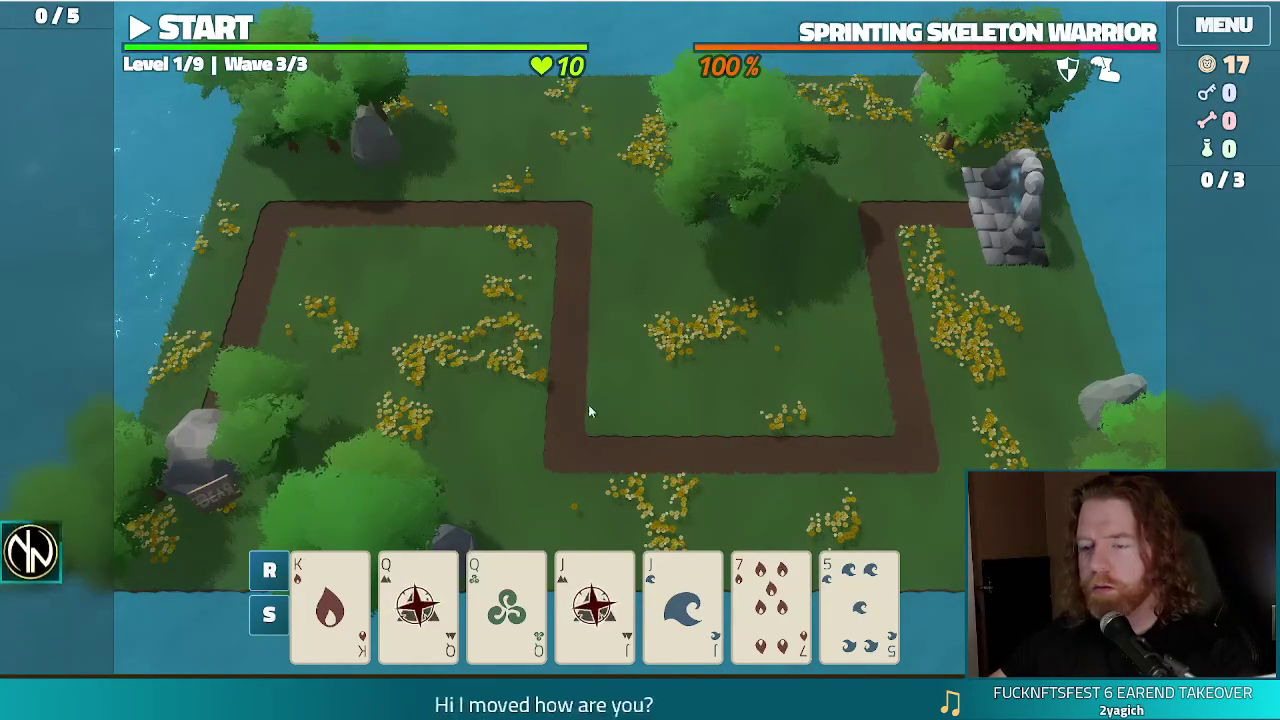
Step: Play a Queen pair and a second hand to place two Ballista towers on the map
{"action": "left_click", "coordinate": [458, 580]}
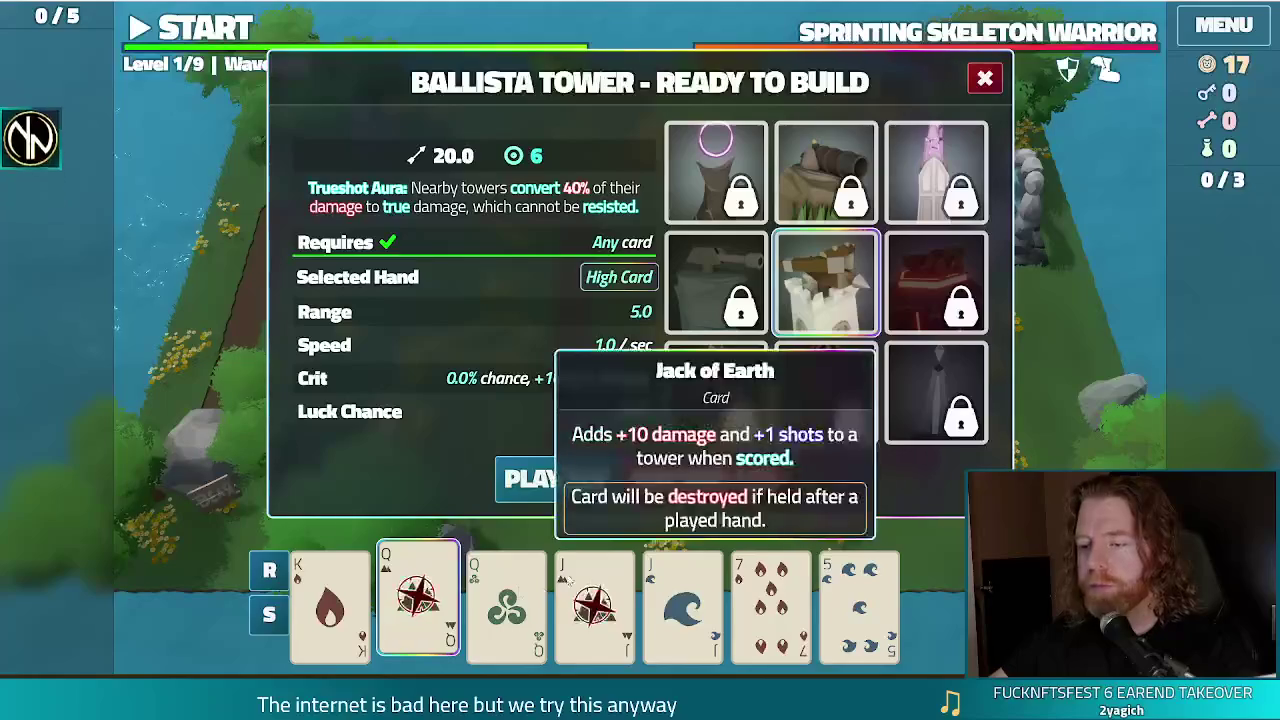
{"action": "left_click", "coordinate": [505, 600]}
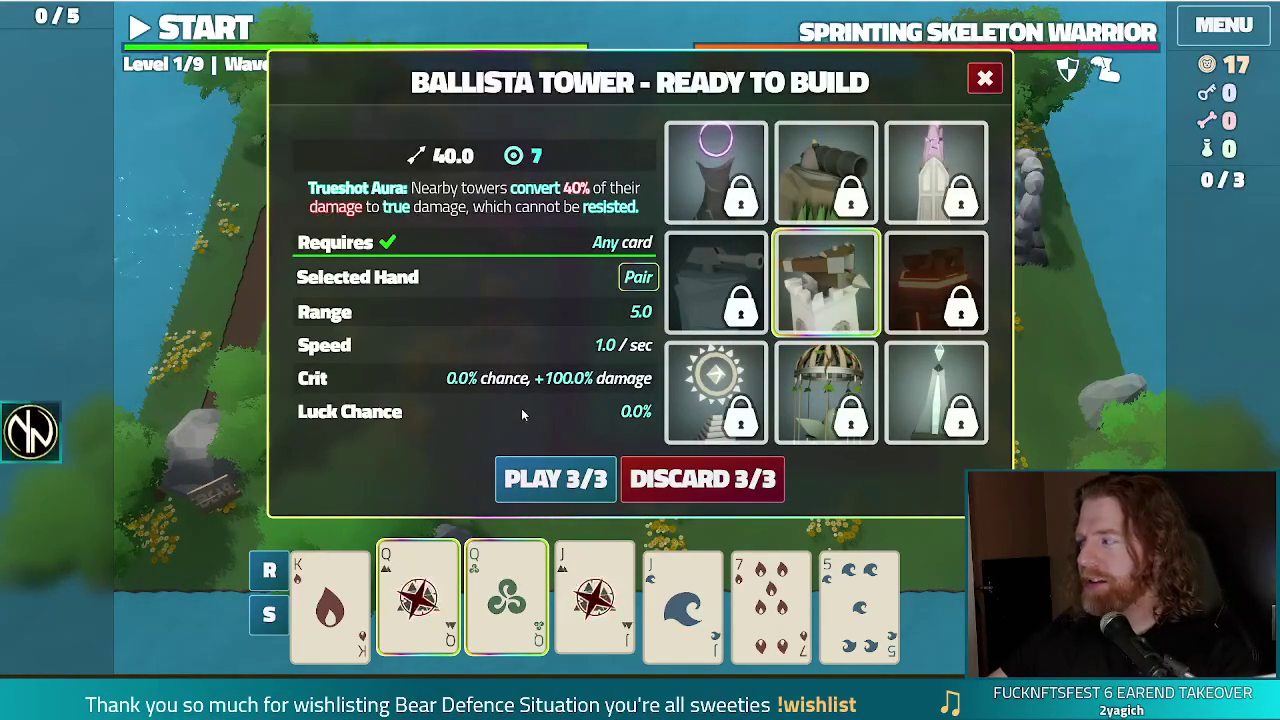
{"action": "left_click", "coordinate": [555, 479]}
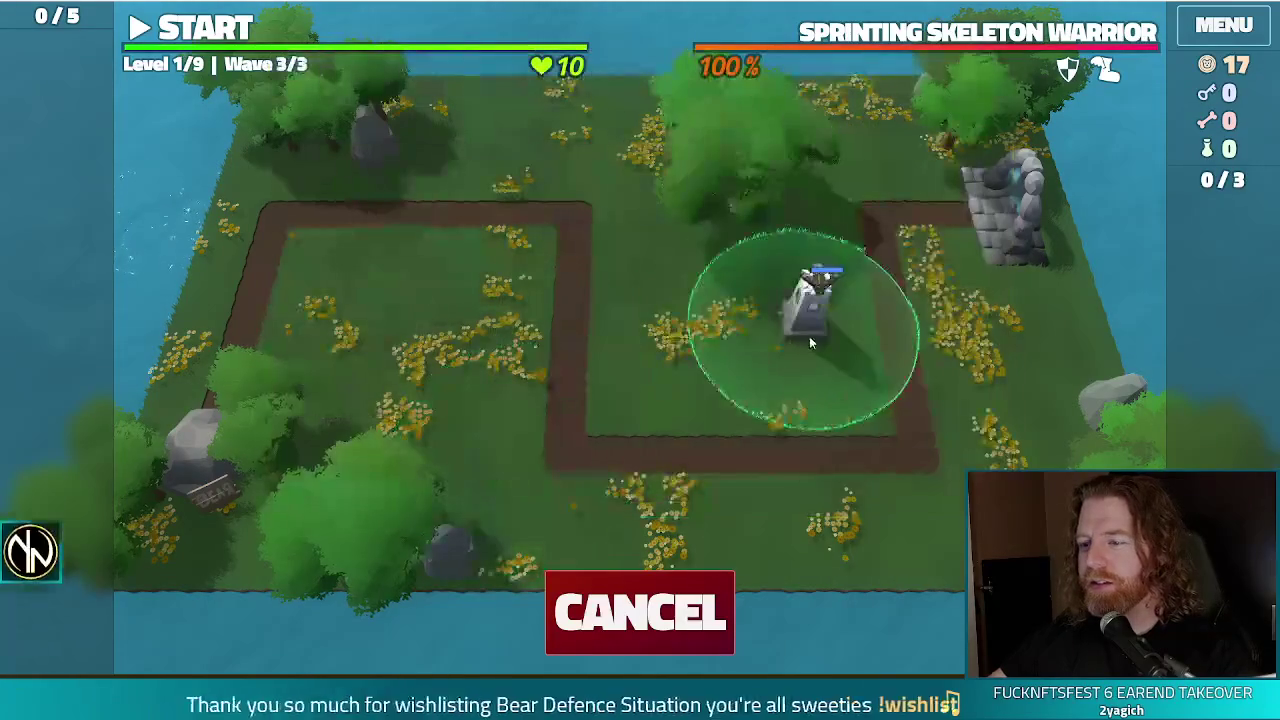
{"action": "left_click", "coordinate": [808, 363]}
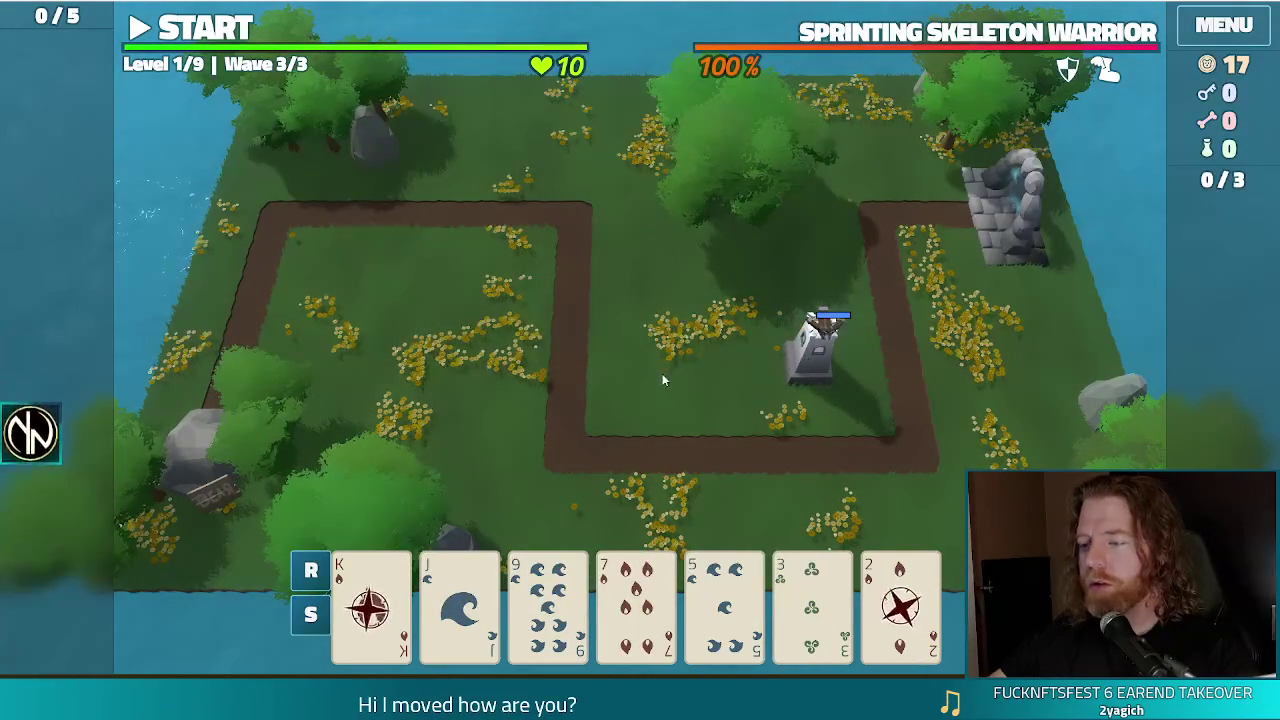
{"action": "left_click", "coordinate": [900, 600]}
{"action": "left_click", "coordinate": [570, 478]}
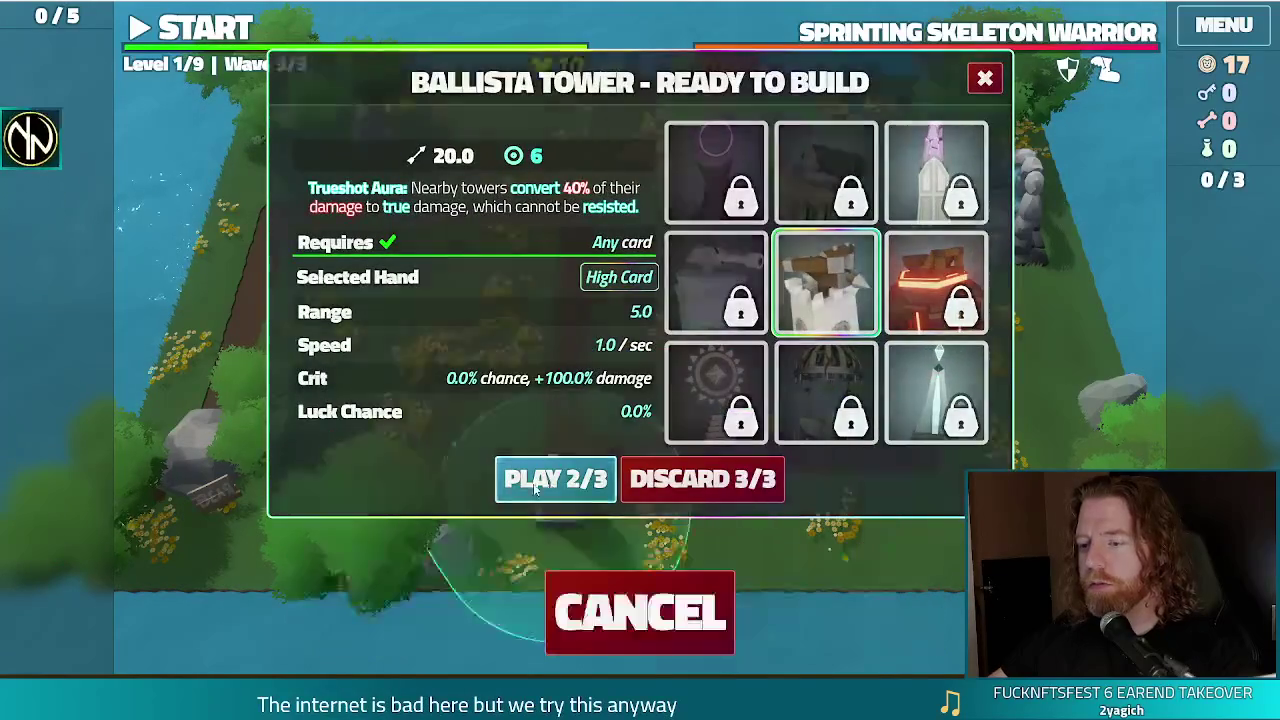
{"action": "left_click", "coordinate": [670, 367]}
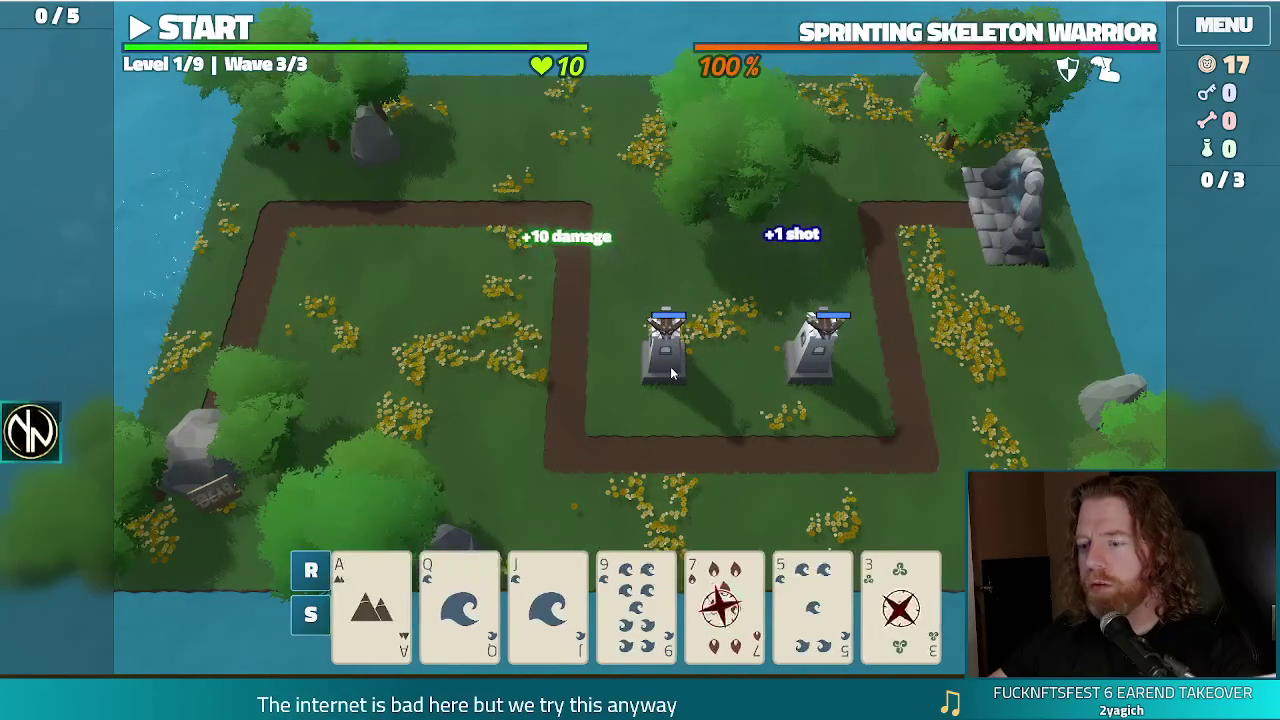
Step: Discard the 7 of Fire and the marked 3 card, then stop the game
{"action": "left_click", "coordinate": [723, 607]}
{"action": "left_click", "coordinate": [900, 607]}
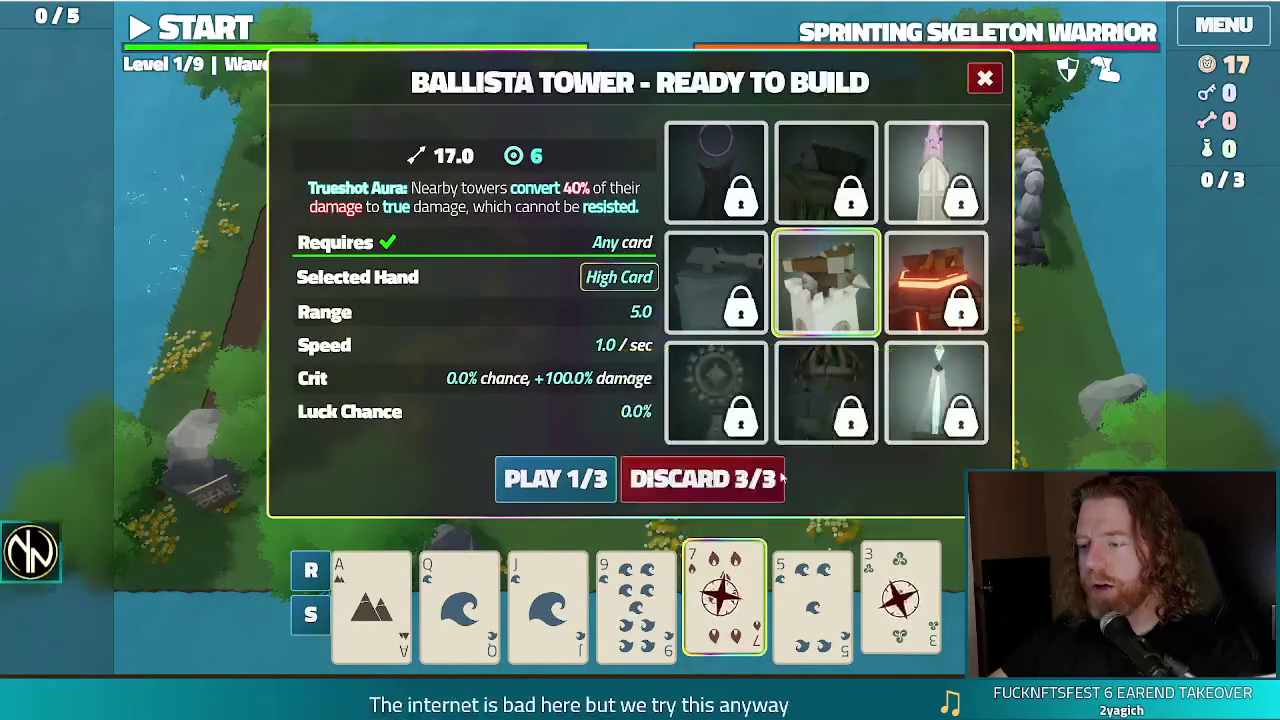
{"action": "left_click", "coordinate": [745, 480]}
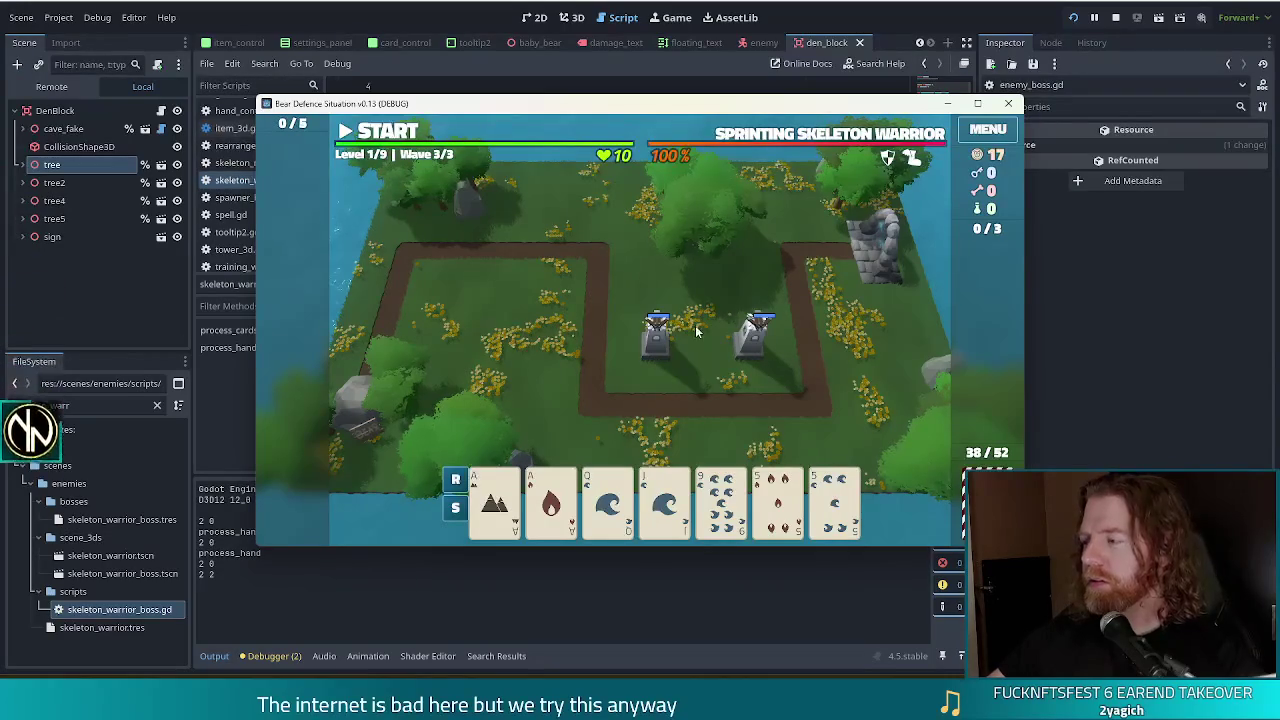
{"action": "left_click", "coordinate": [1115, 17]}
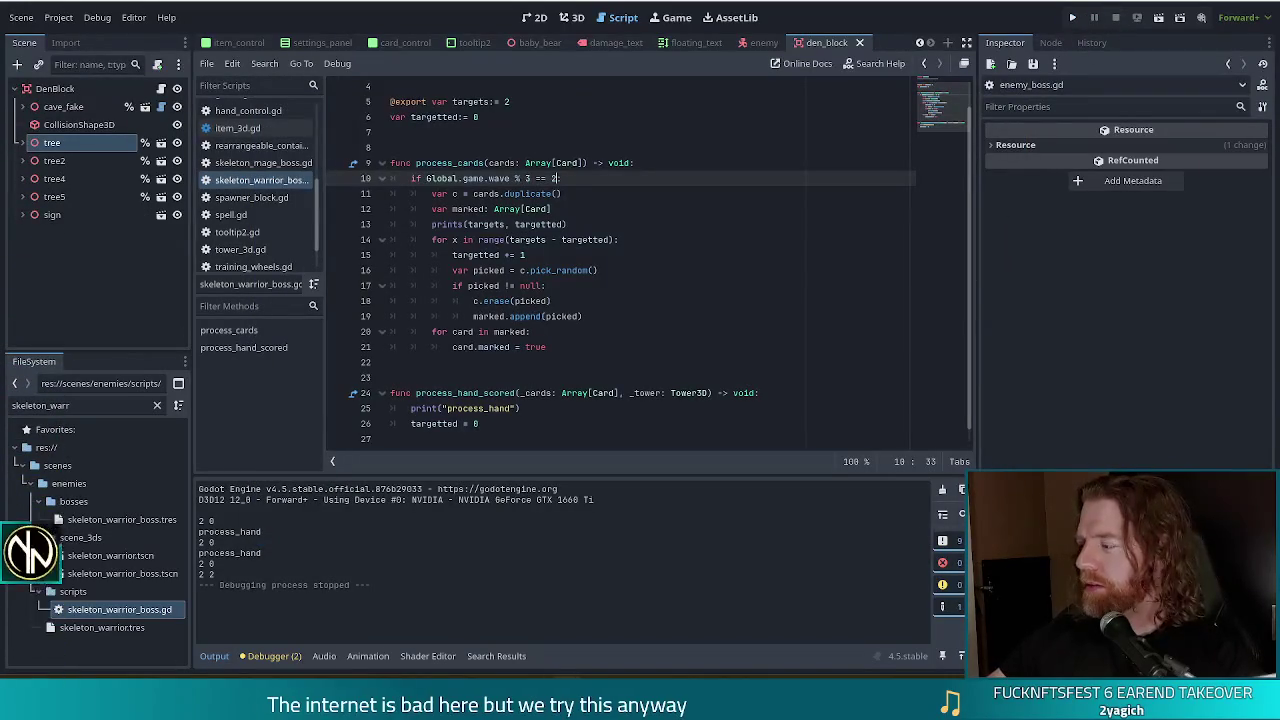